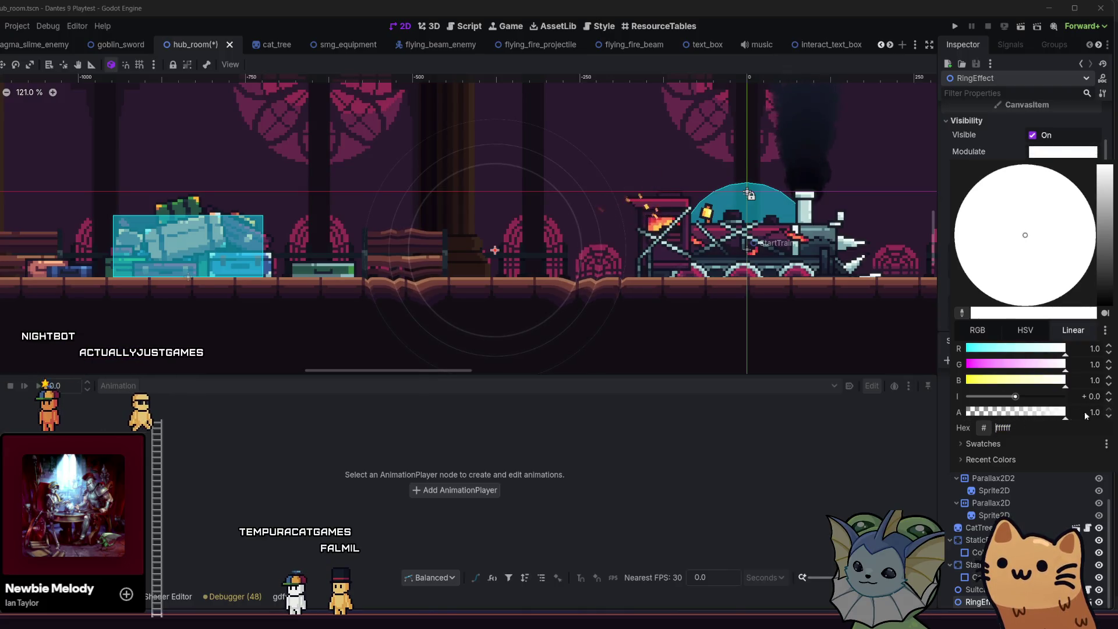
Step: Try a faded Modulate alpha on the RingEffect, then restore it to fully opaque
left_click(995, 412)
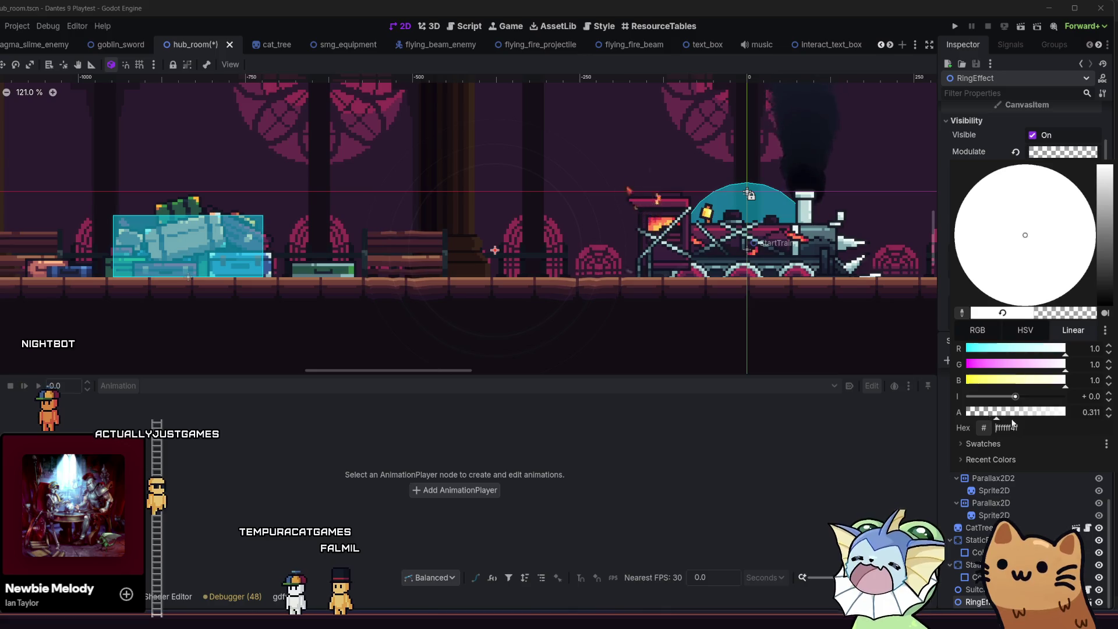
left_click(1065, 423)
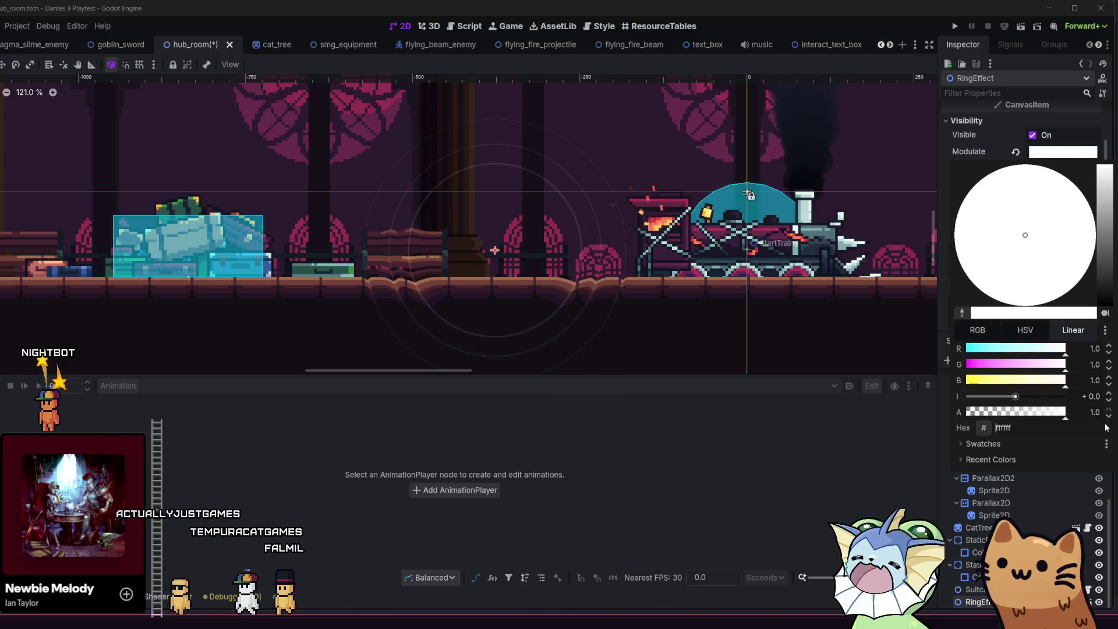
left_click(987, 155)
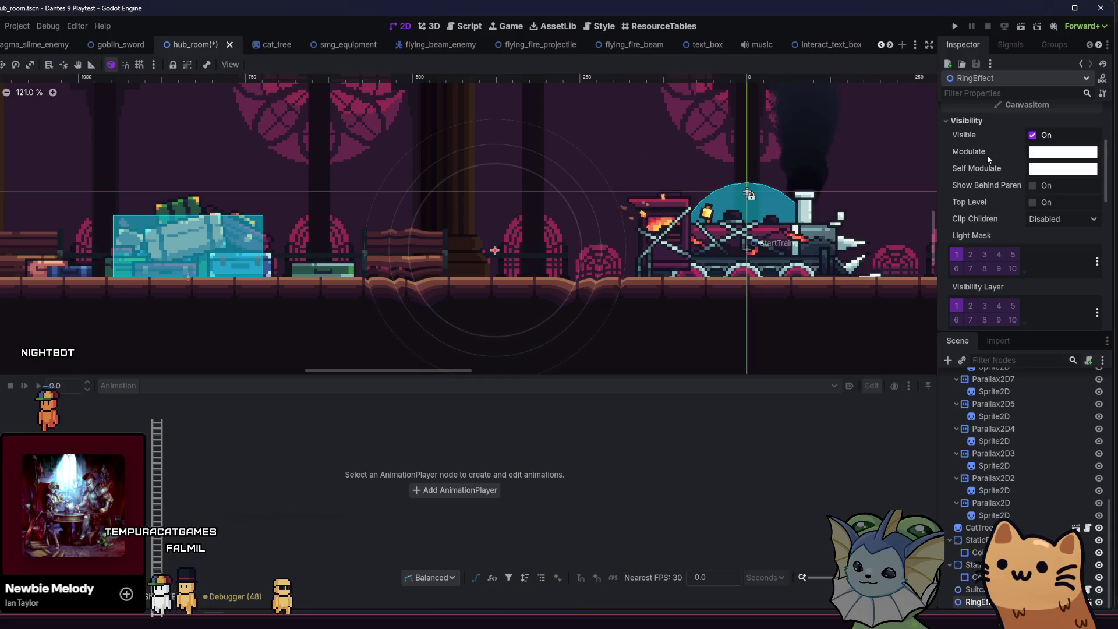
Step: Try a Color Threshold of 0.95 in the shader parameters, then set it back to 0.9
scroll(1016, 228, "down", 5)
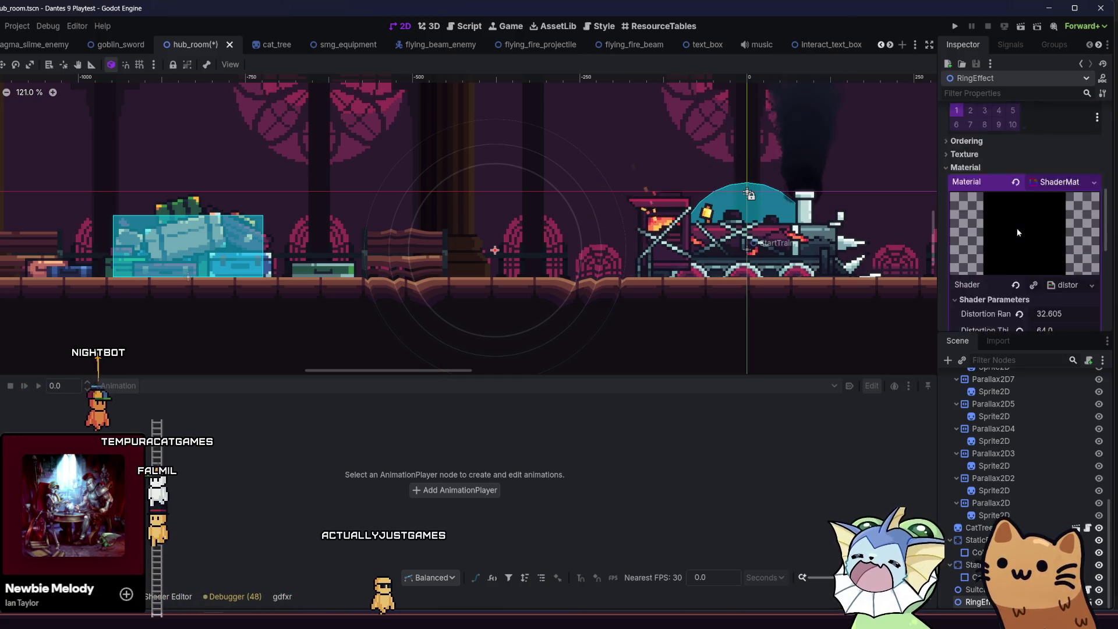
scroll(1017, 232, "down", 5)
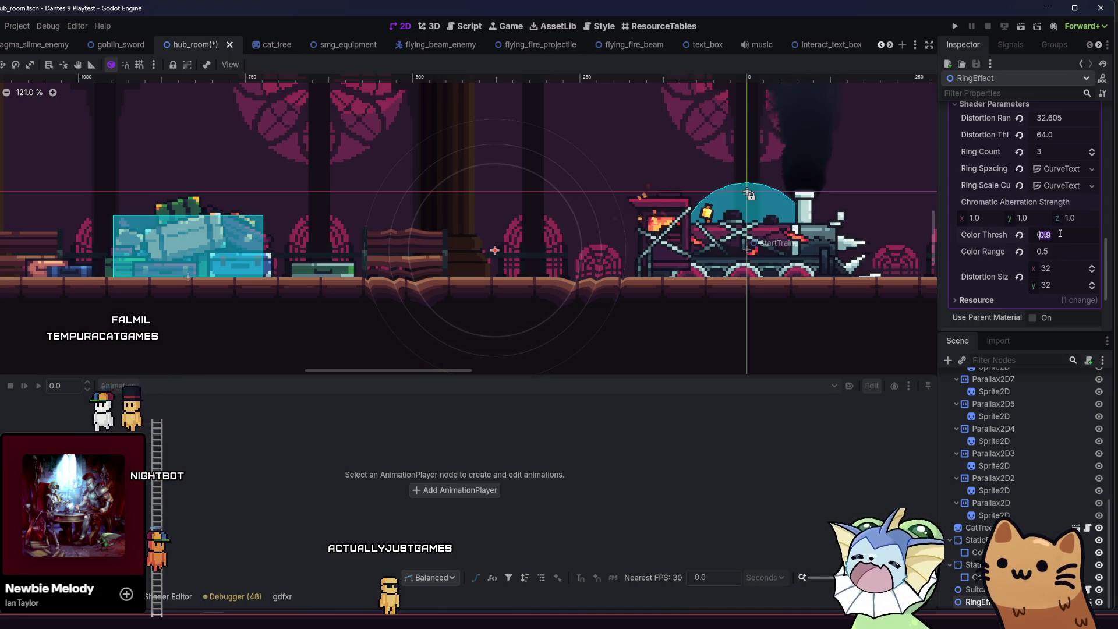
key("End")
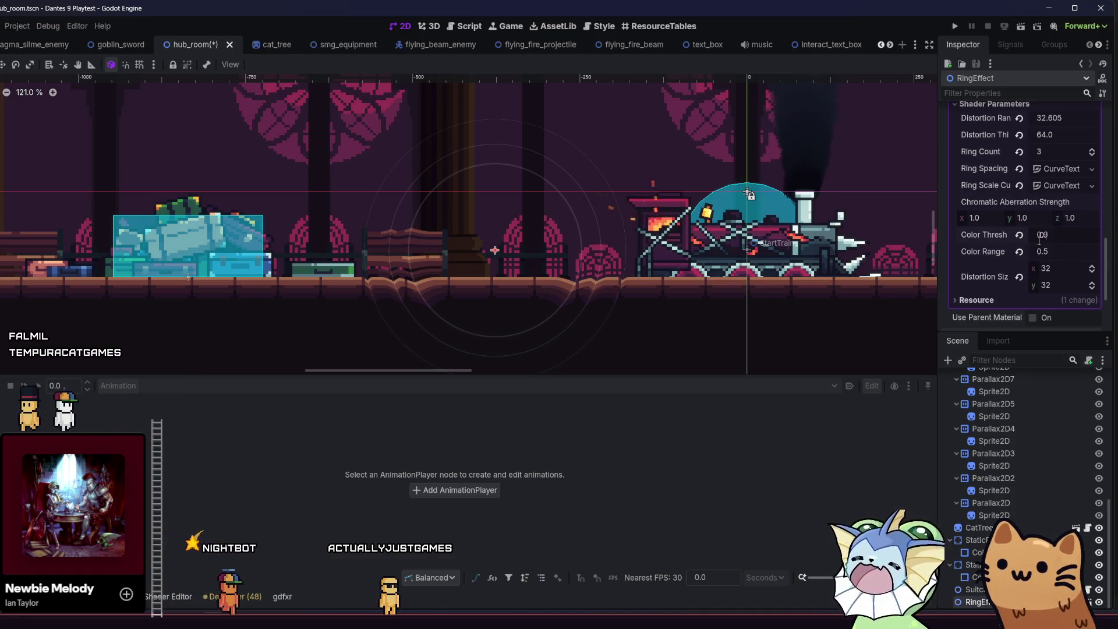
key("Return")
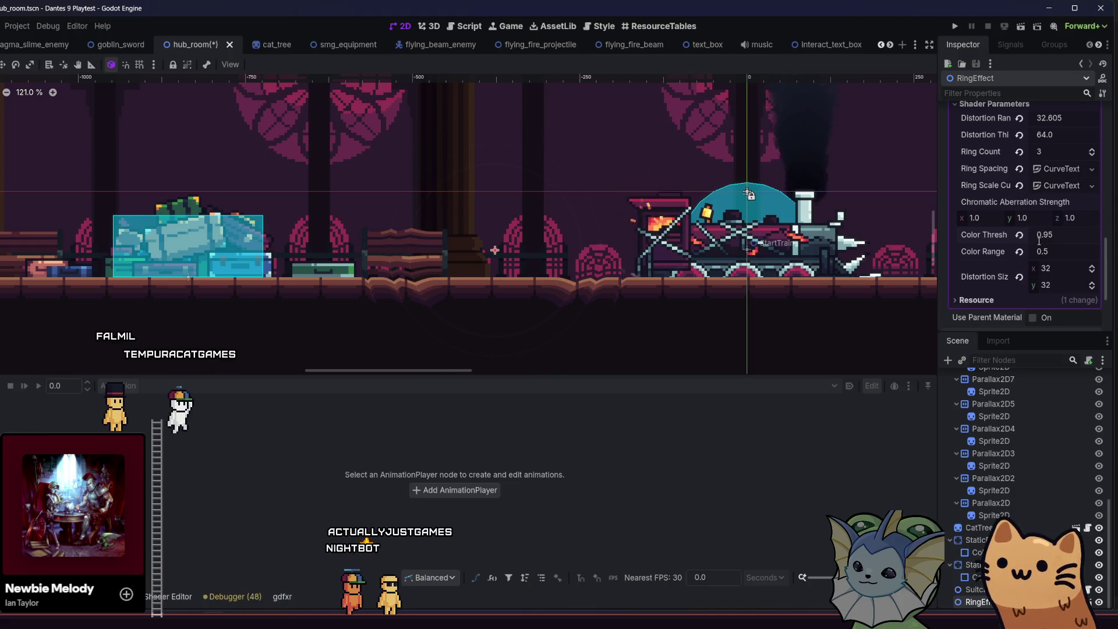
key("Return")
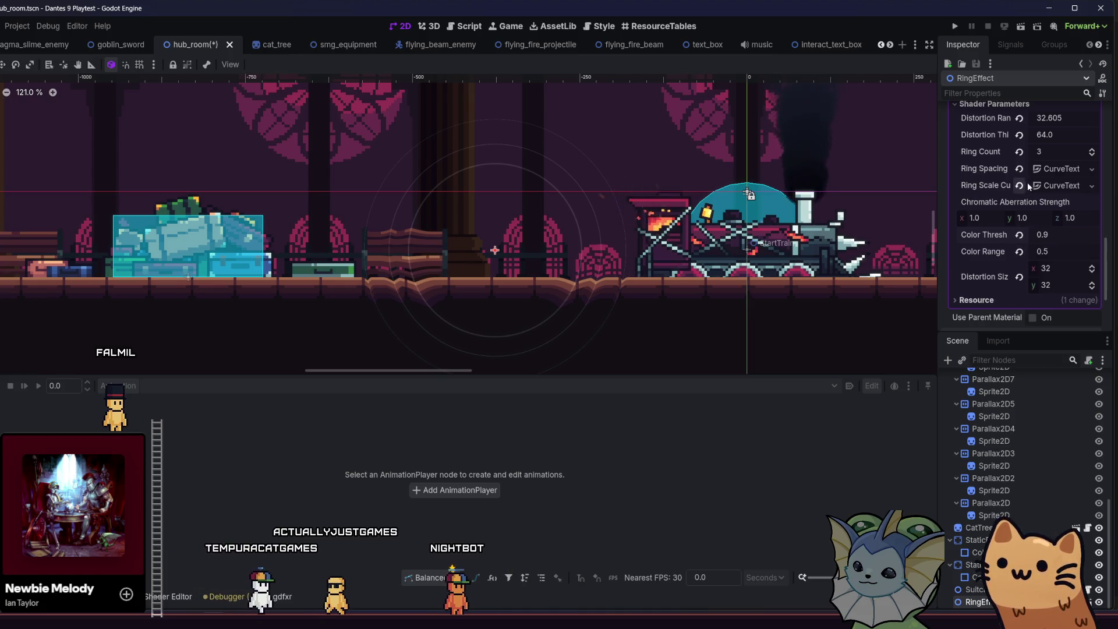
Step: Pull the Ring Spacing curve's end point down to 0
left_click(1052, 169)
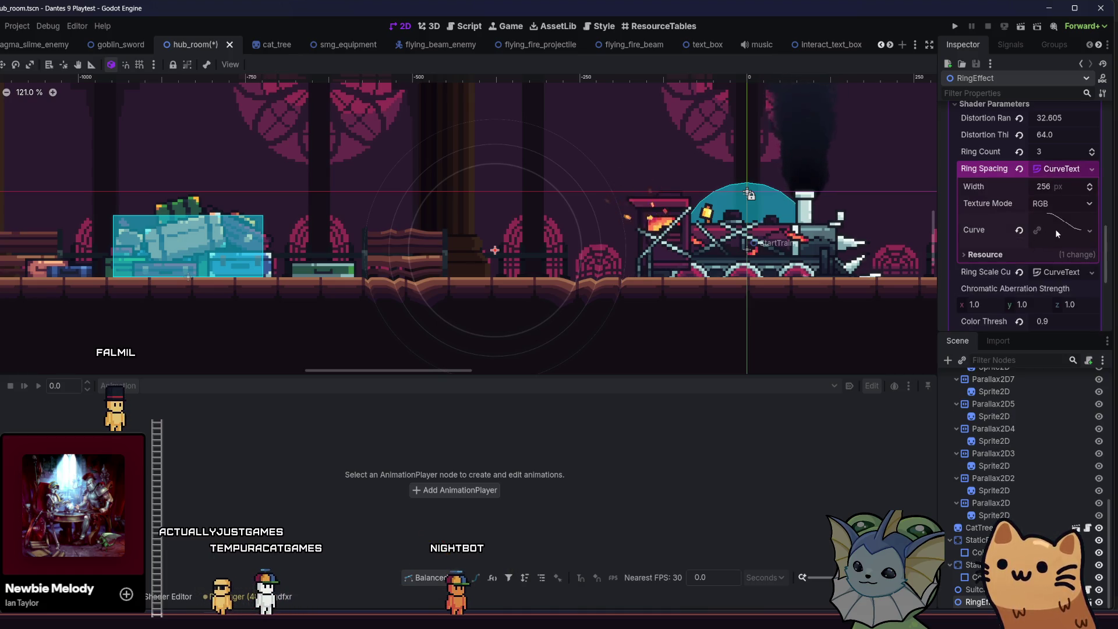
left_click(1054, 228)
mouse_move(1080, 226)
left_mouse_down()
mouse_move(1086, 263)
mouse_move(1104, 208)
mouse_move(1092, 264)
mouse_move(1098, 236)
left_mouse_up()
left_click(1059, 147)
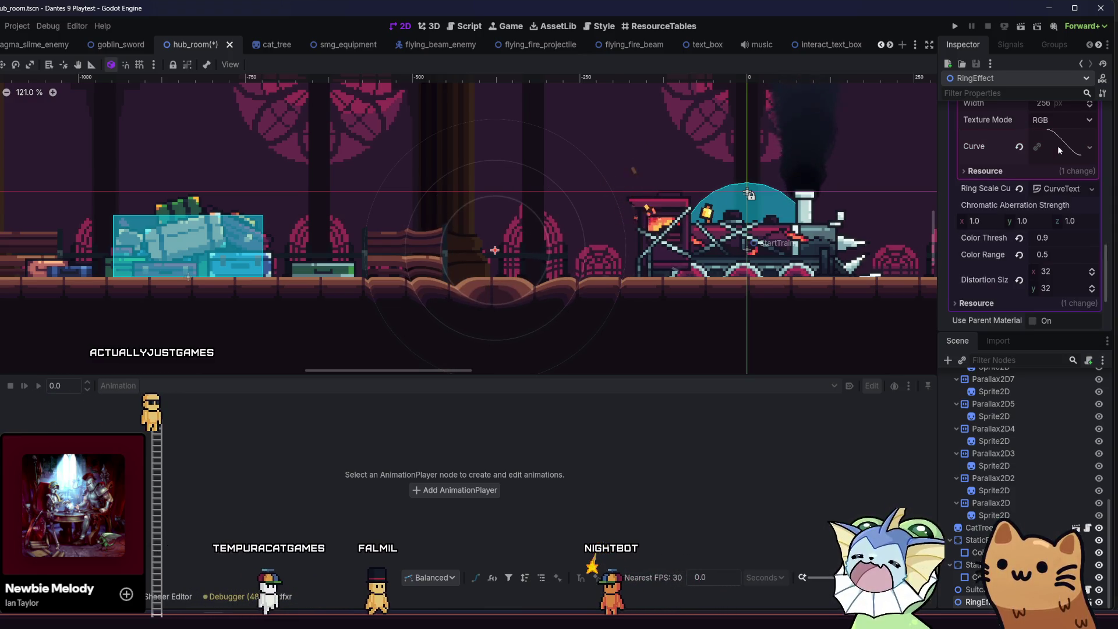
Step: Raise the Ring Scale Curve's start point to 0.35, collapse both curves, and adjust Distortion Range
left_click(1057, 189)
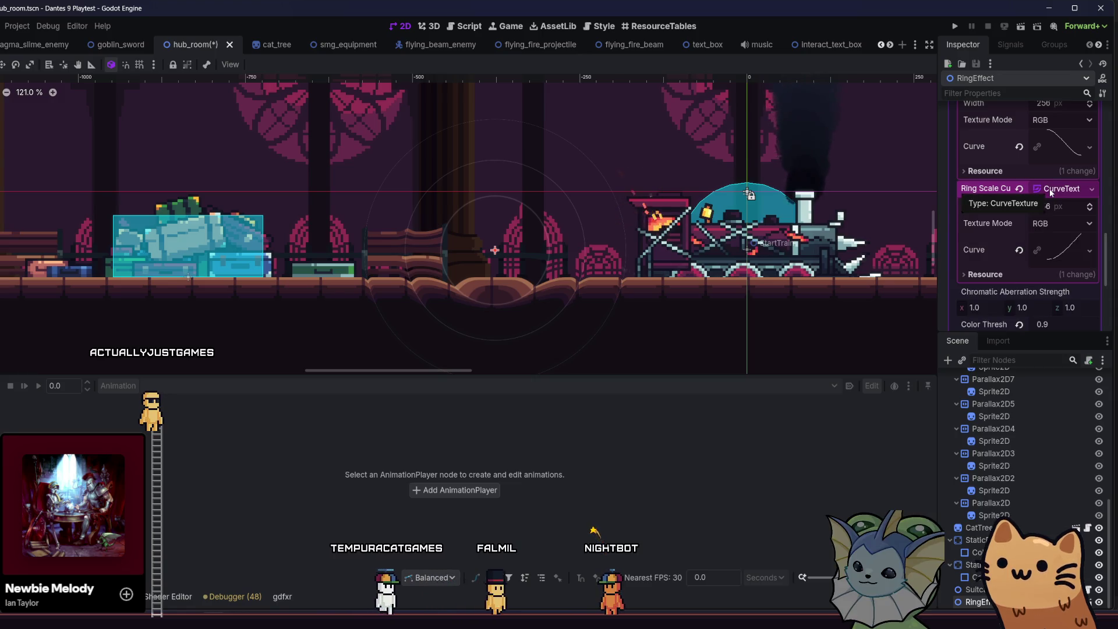
left_click(1062, 251)
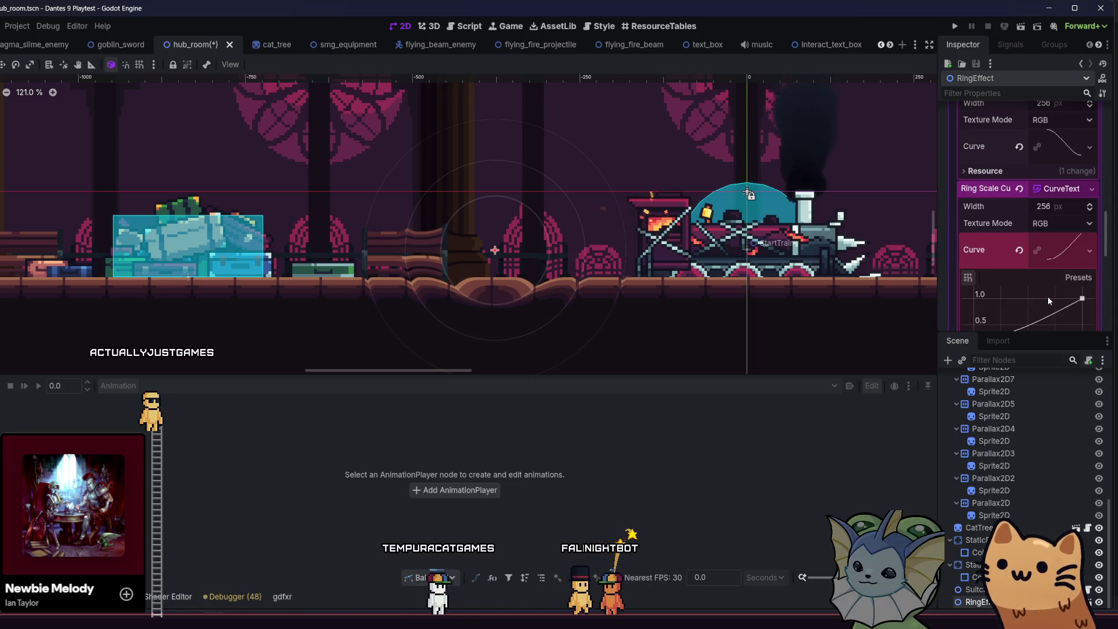
scroll(981, 302, "down", 3)
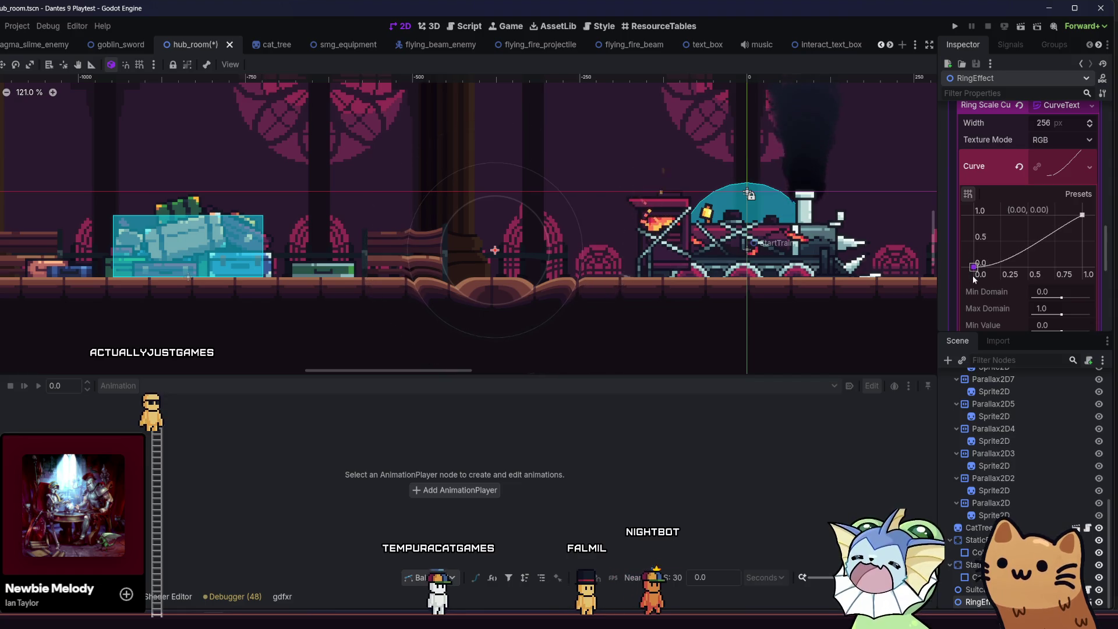
left_click_drag(973, 260, 971, 253)
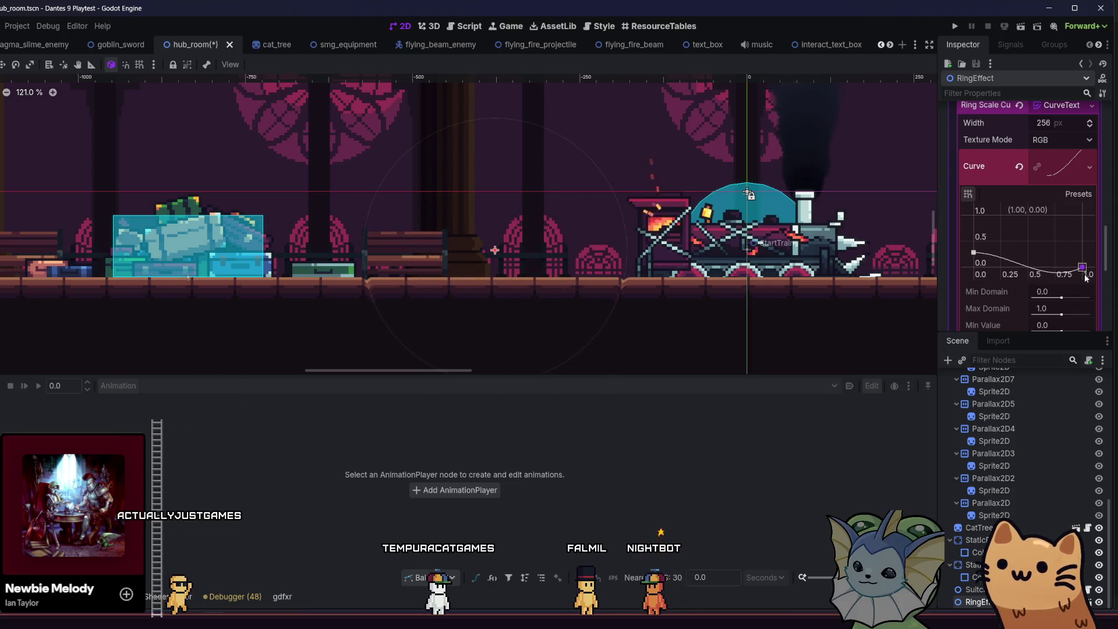
left_click(1082, 216)
scroll(1060, 198, "up", 3)
left_click(1037, 167)
scroll(1036, 170, "up", 3)
left_click(1059, 141)
scroll(1024, 178, "up", 3)
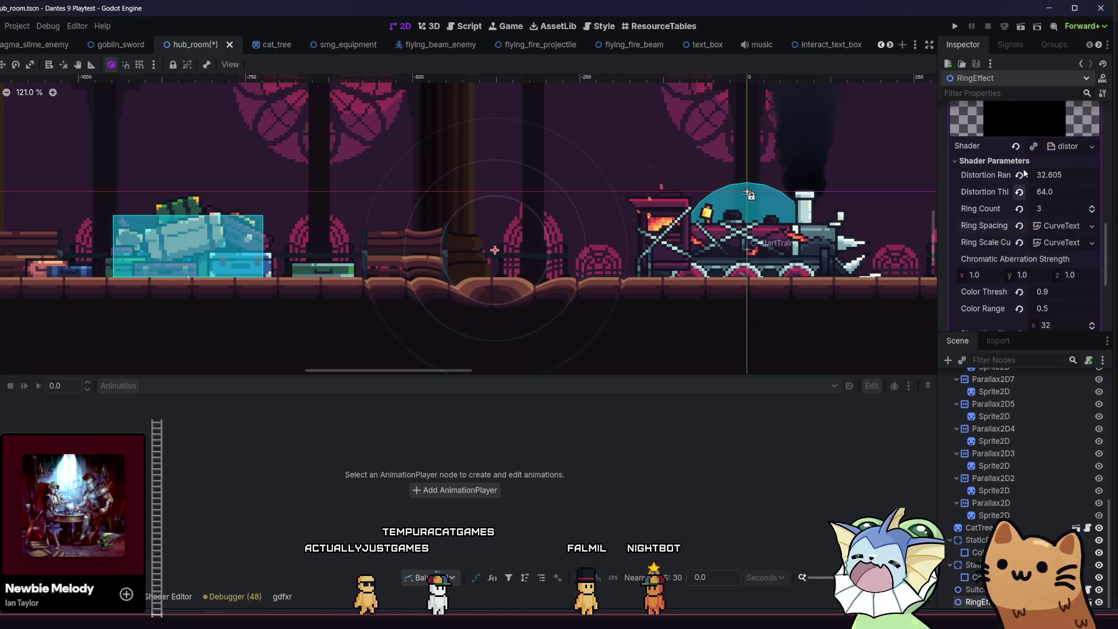
mouse_move(1043, 148)
left_mouse_down()
mouse_move(1077, 148)
mouse_move(1043, 147)
left_mouse_up()
Step: Drag the RingEffect's Transform Scale so it reads 8.24 on both axes
scroll(1001, 188, "down", 3)
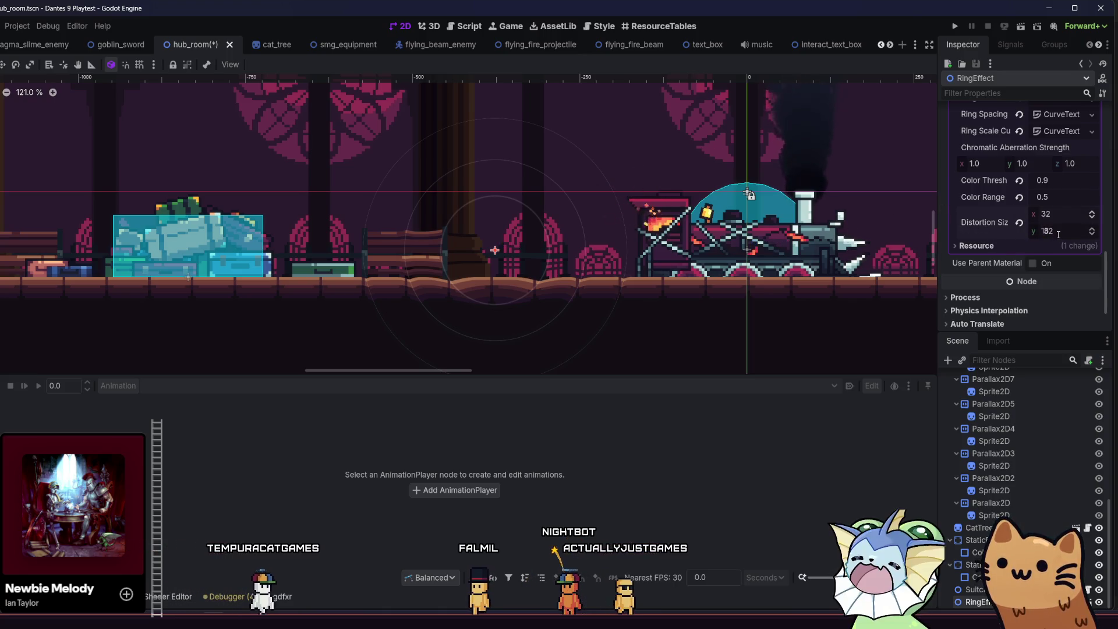
scroll(961, 225, "up", 5)
scroll(961, 224, "up", 10)
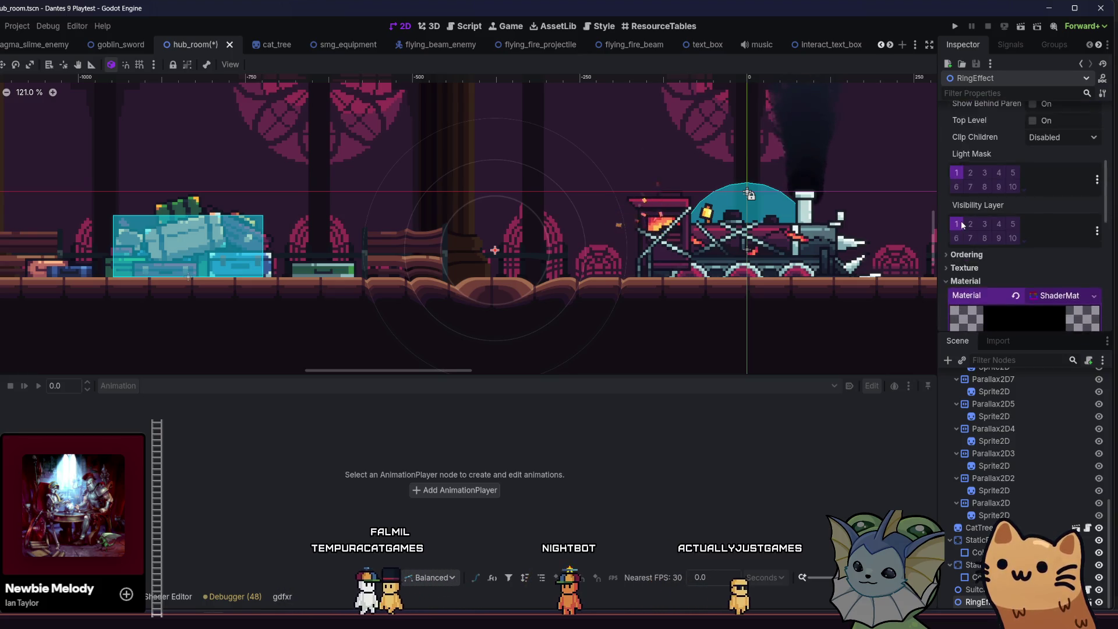
mouse_move(1045, 206)
left_mouse_down()
mouse_move(963, 205)
mouse_move(1054, 205)
left_mouse_up()
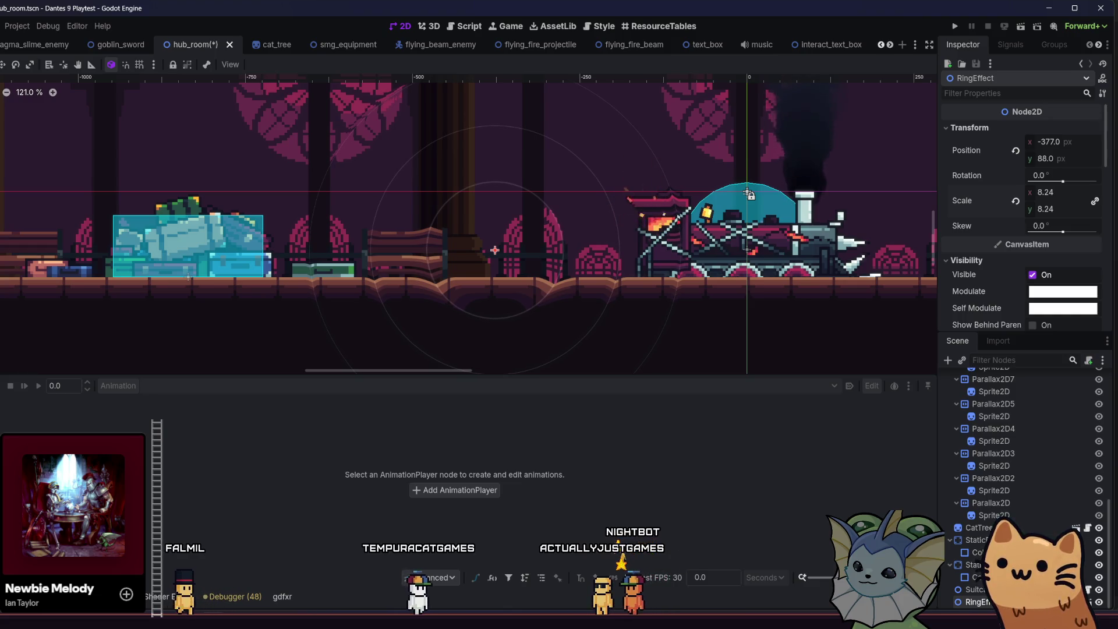
Step: Reduce the RingEffect's Scale from 8.24 to 7.98 on both axes
left_click_drag(1048, 194, 1043, 193)
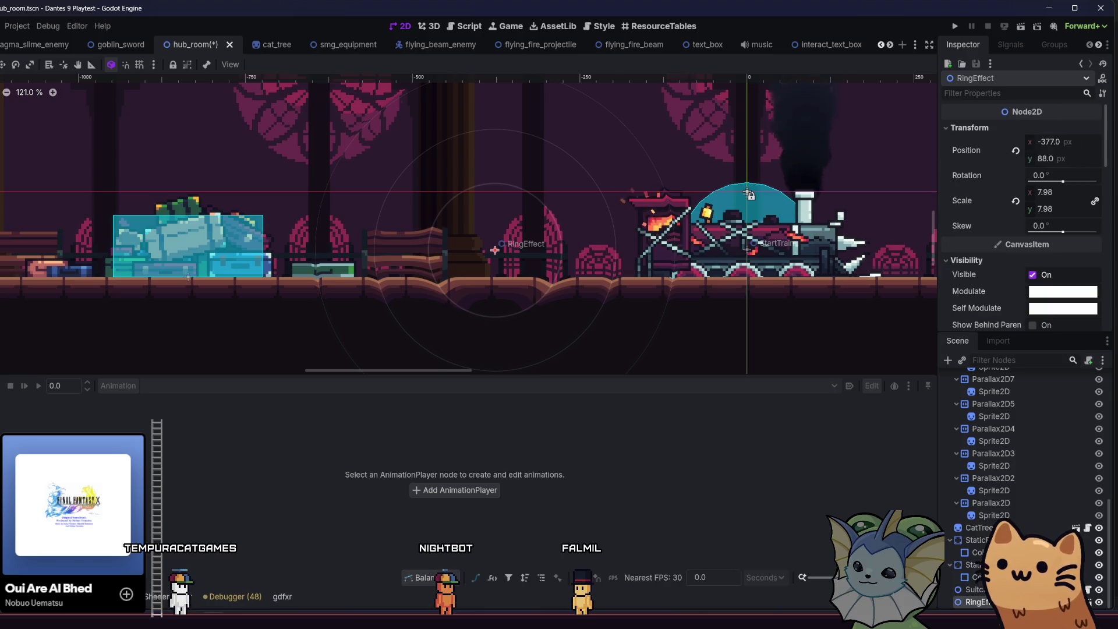
scroll(773, 44, "down", 3)
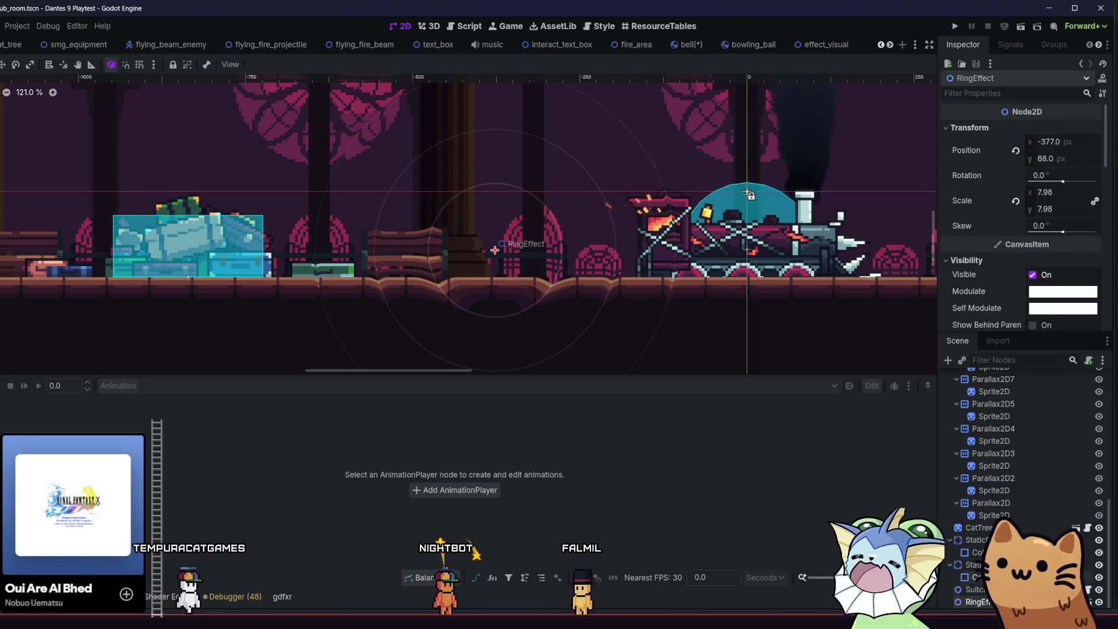
Step: Switch to the bell scene and set its RingEffect Scale to 0 after trying 5
left_click(1098, 602)
left_click(699, 44)
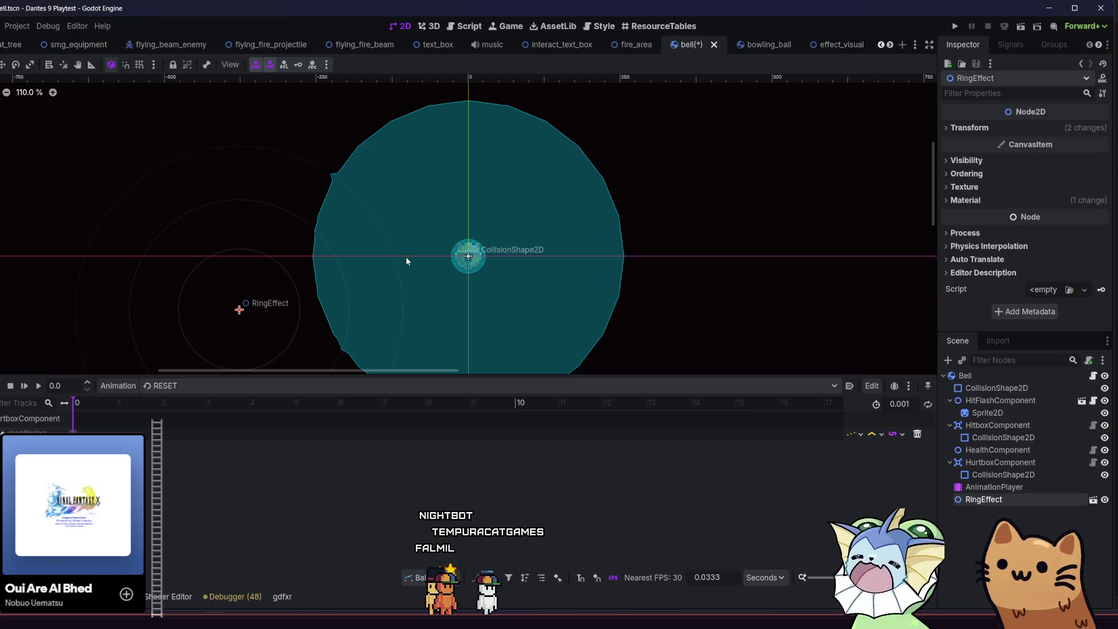
left_click(957, 128)
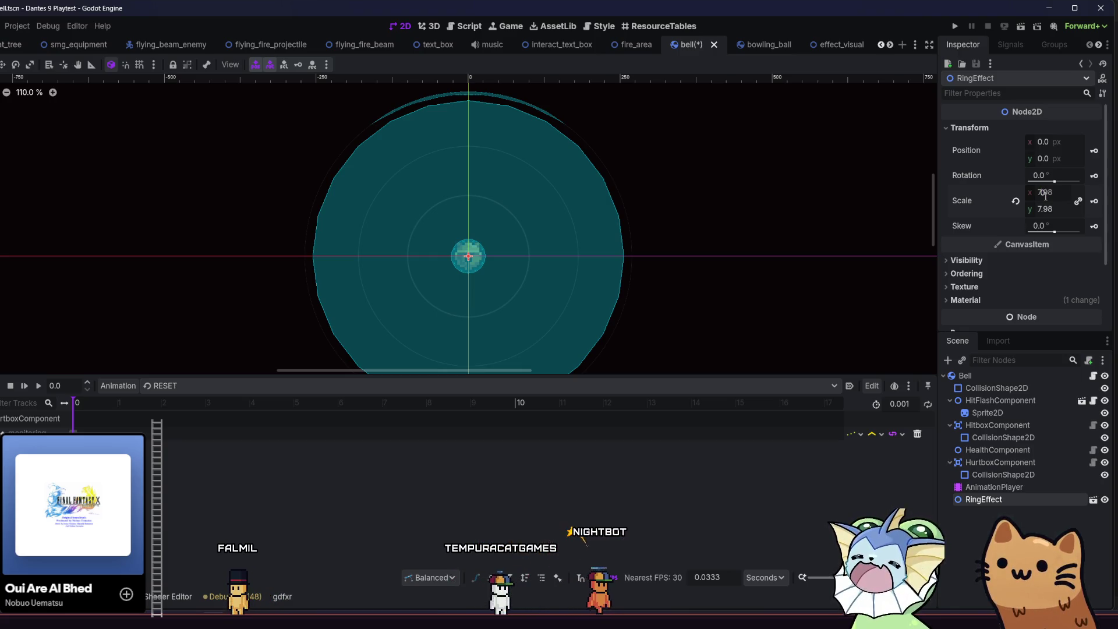
type("5")
key("Return")
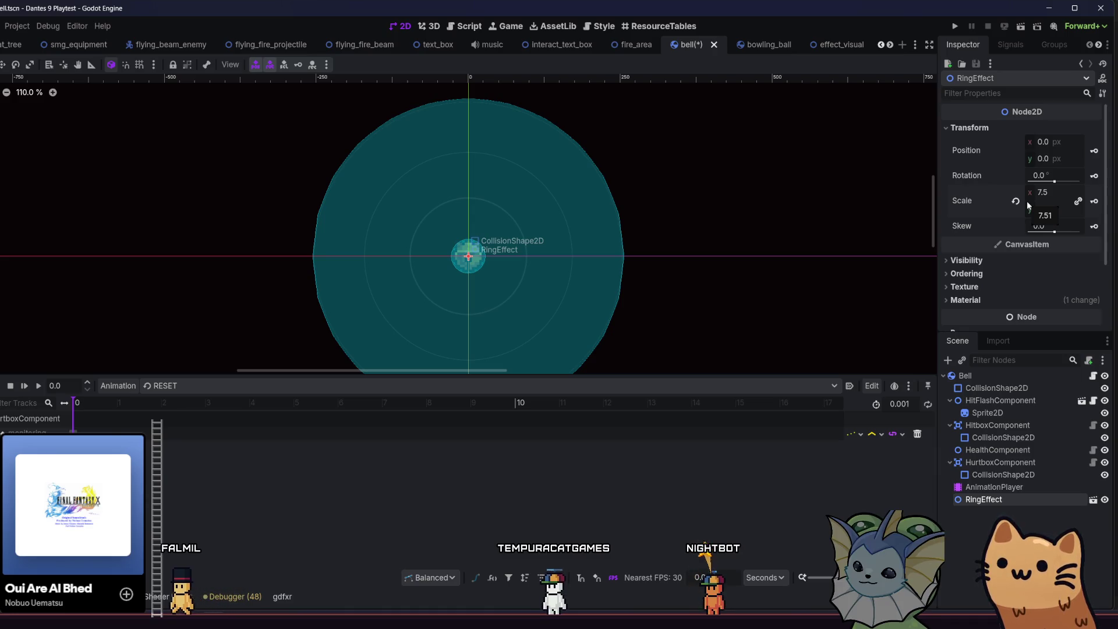
type("0")
key("Return")
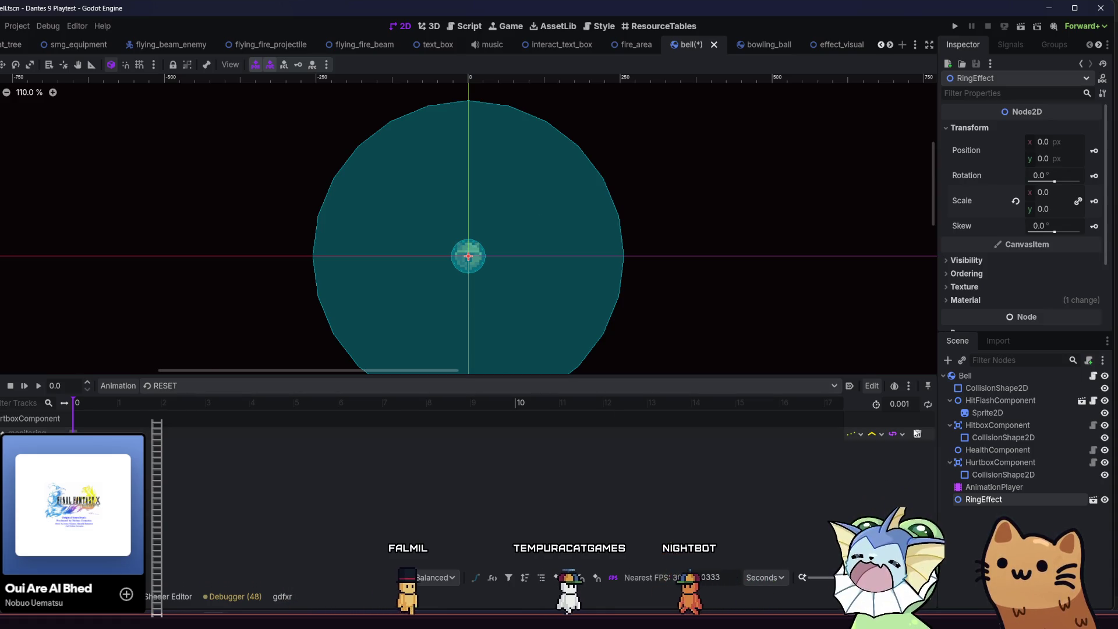
left_click(174, 385)
Step: Add a RingEffect scale track to the ring animation, keying 0 at 0 s and 7.5 at 0.5 s
left_click(188, 412)
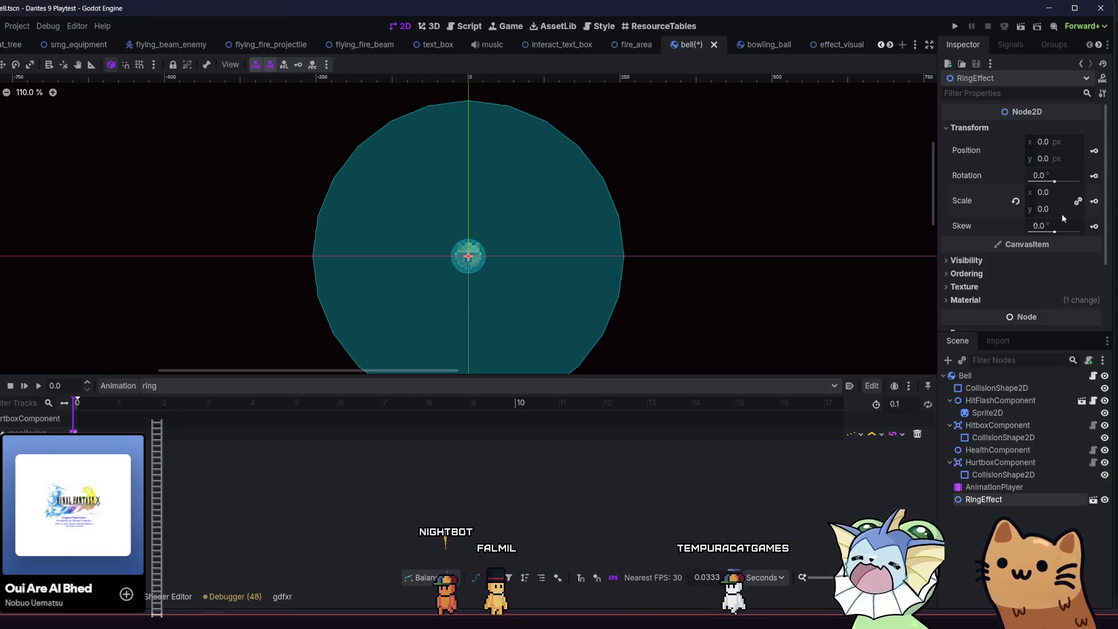
left_click(1094, 201)
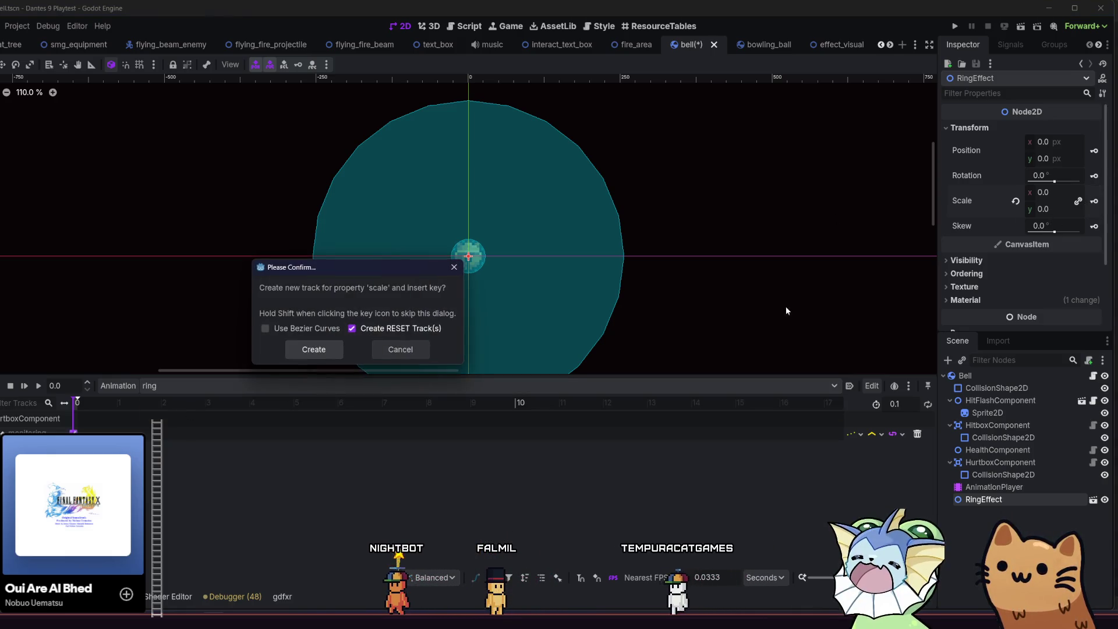
left_click(294, 351)
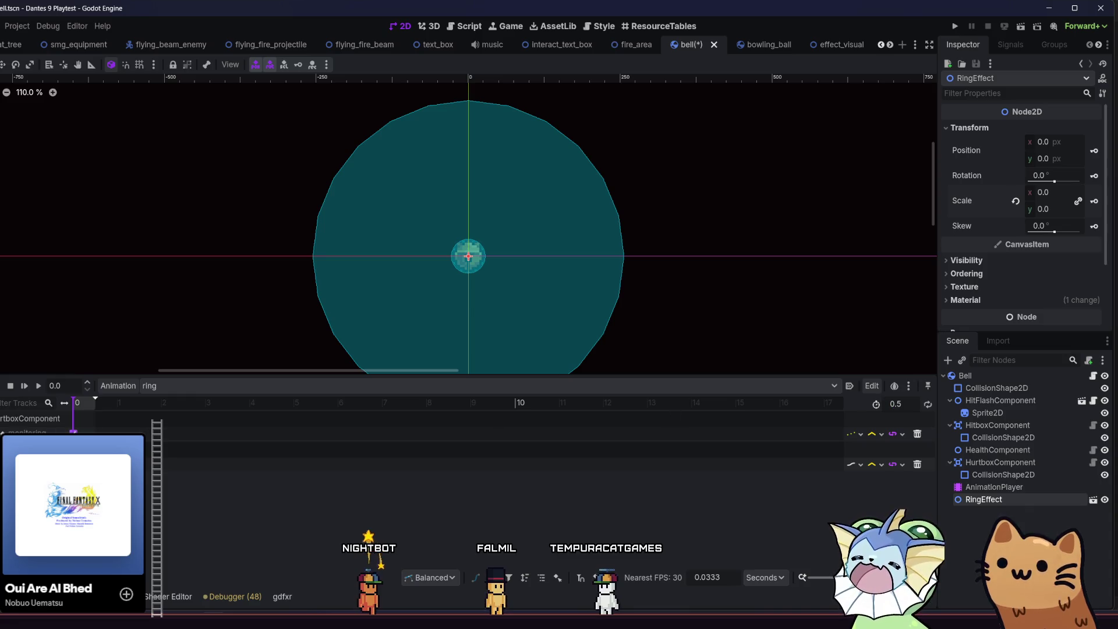
left_click(74, 464)
key("bracketleft")
left_click(1069, 147)
key("Return")
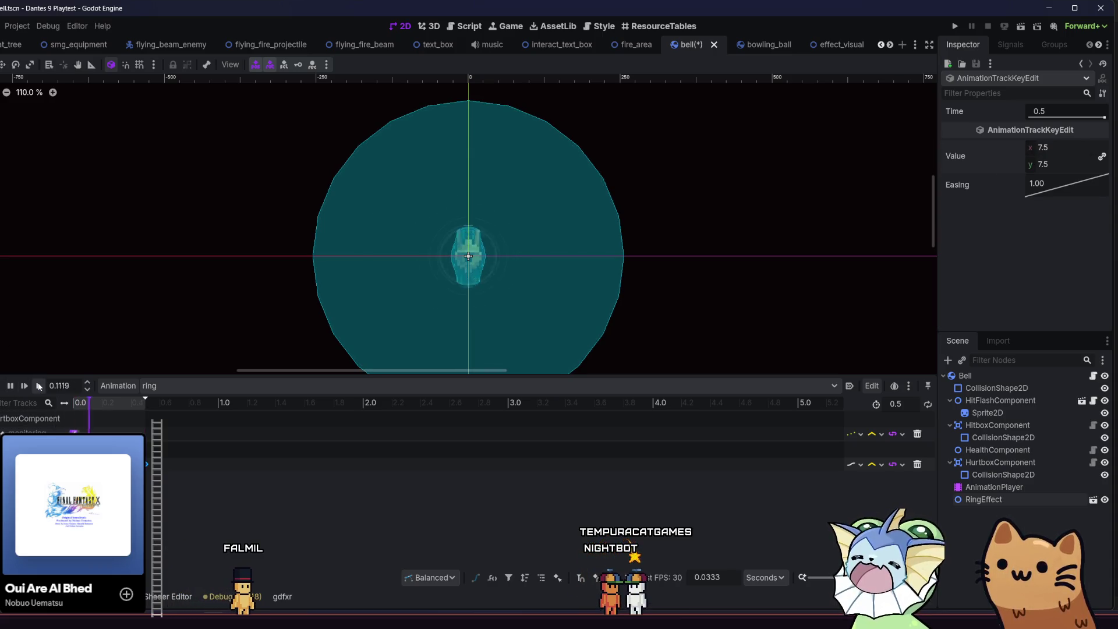
Step: Replay the ring animation several times to preview the expanding ring
left_click(38, 386)
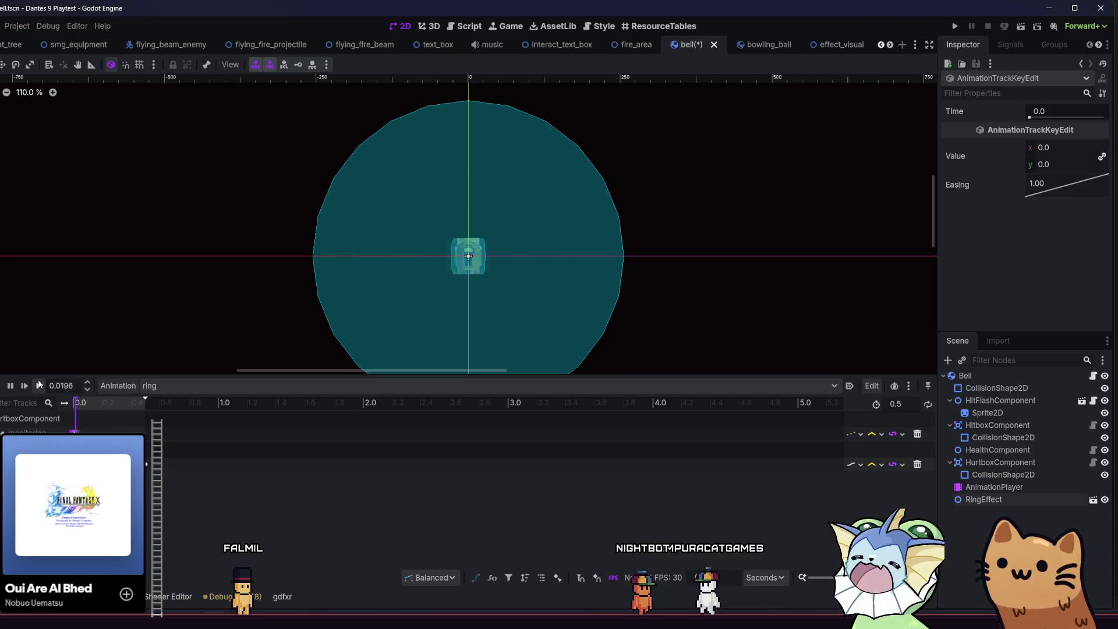
left_click(39, 385)
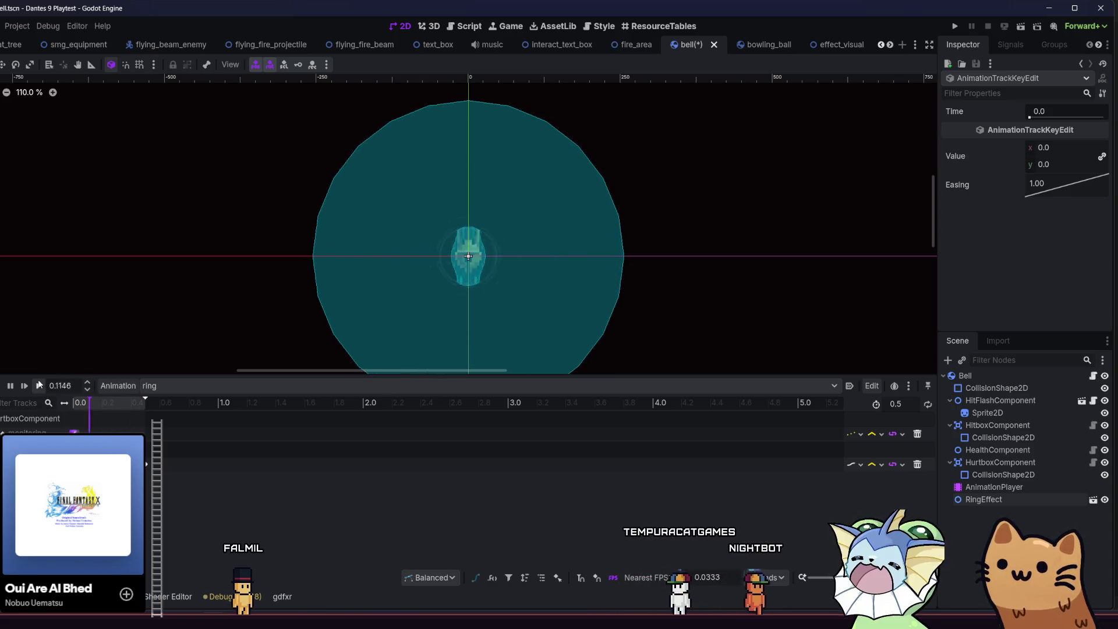
left_click(38, 386)
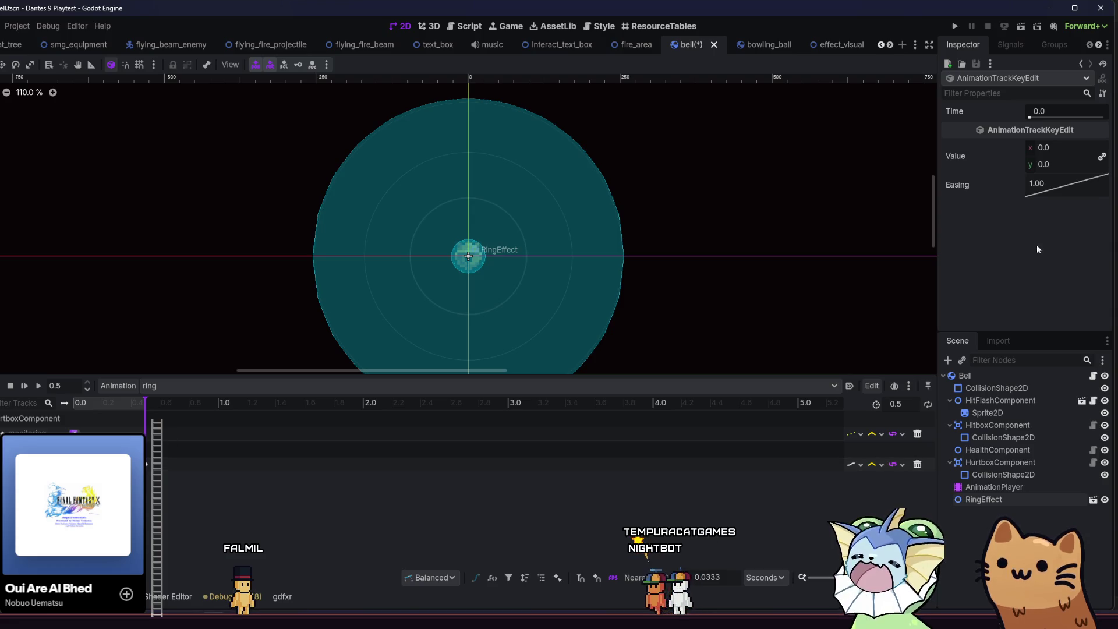
left_click(44, 389)
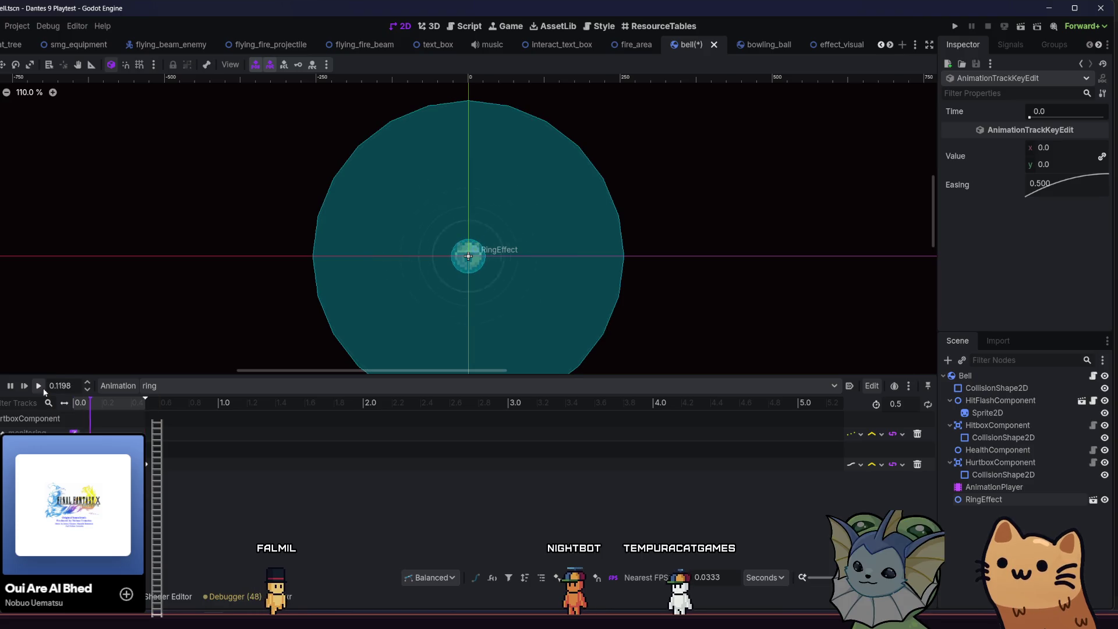
left_click(38, 386)
left_click(39, 385)
key("shift+d")
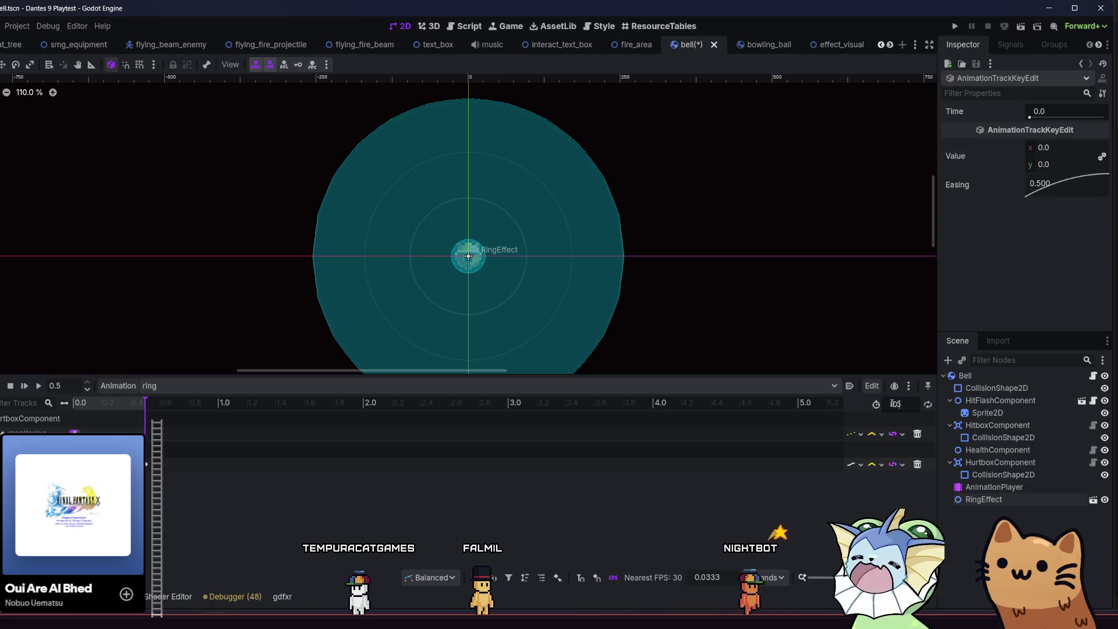
key("shift+d")
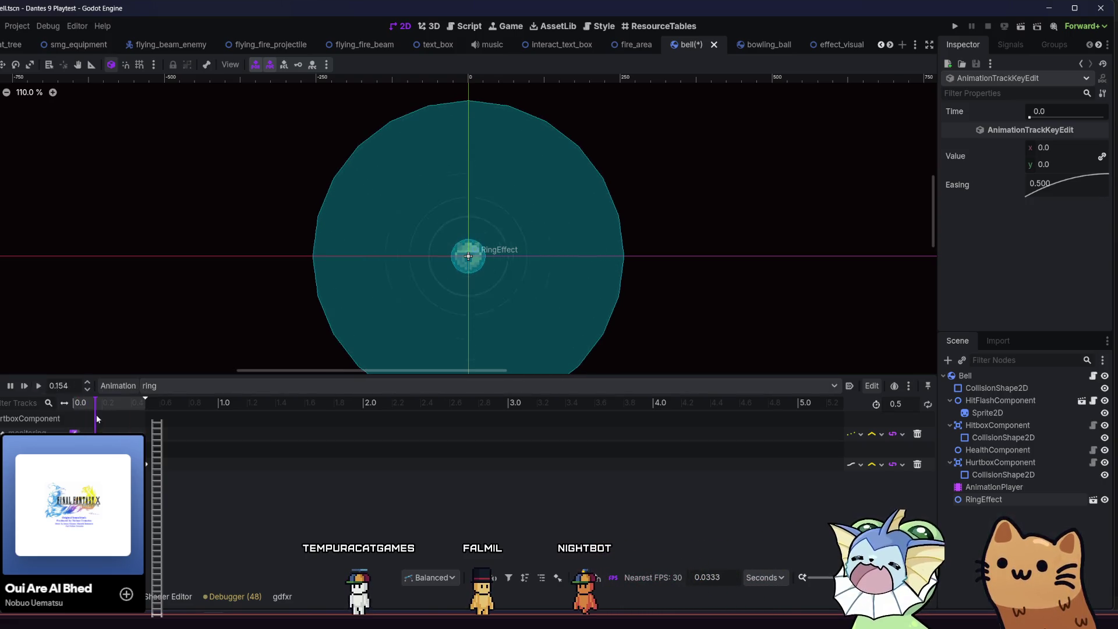
left_click(1023, 501)
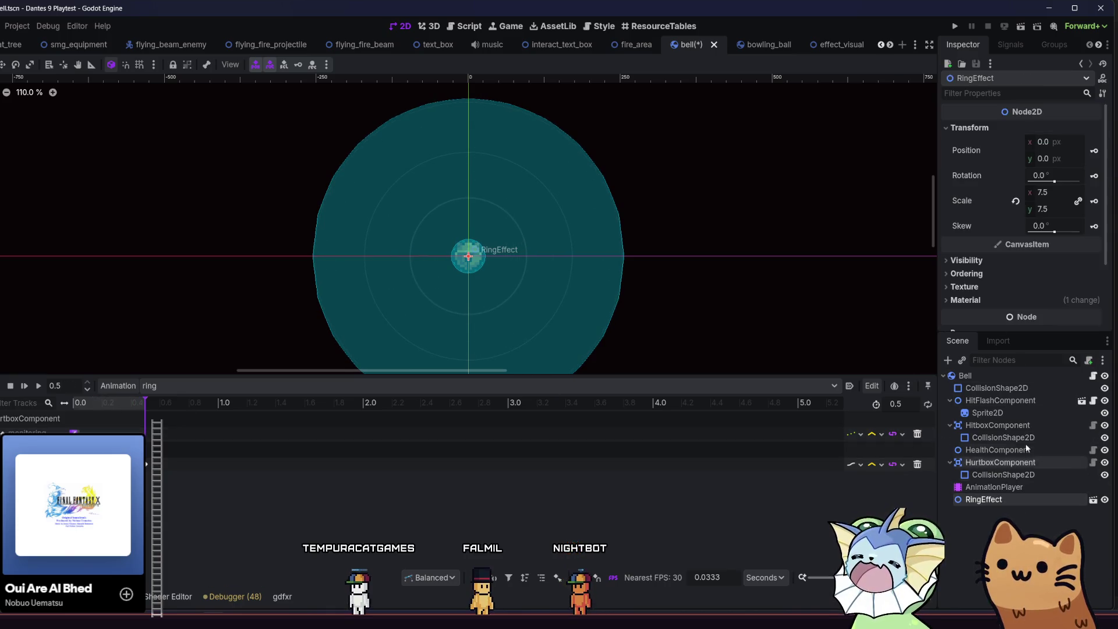
Step: Expand the RingEffect's Visibility properties and inspect its Modulate colour
scroll(993, 277, "down", 2)
left_click(1006, 218)
left_click(1006, 218)
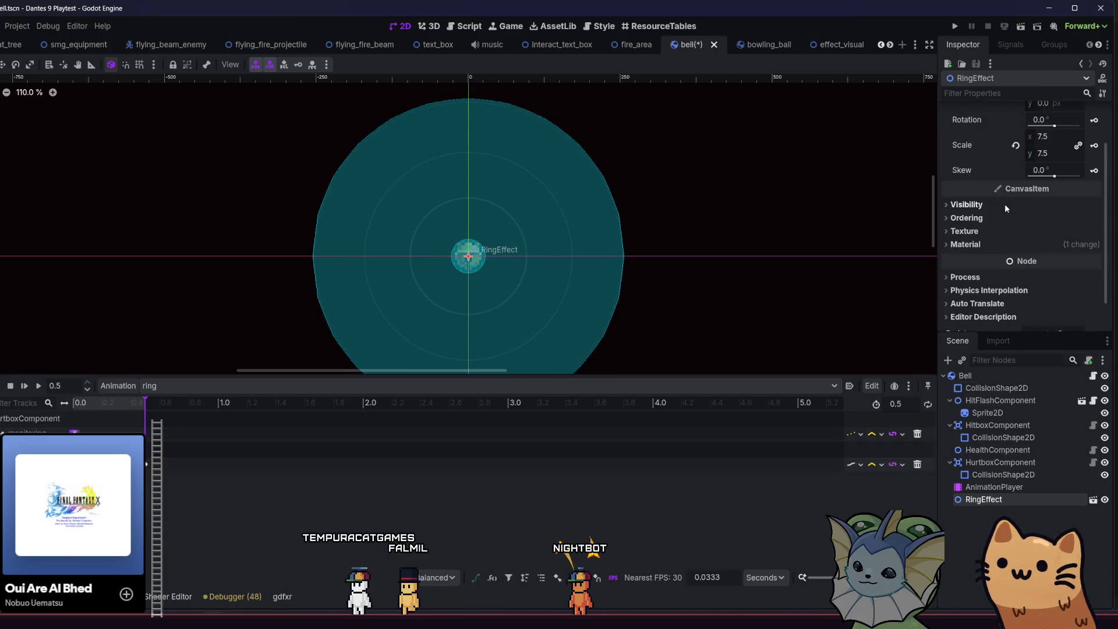
left_click(1007, 204)
left_click(1054, 235)
left_click(1095, 238)
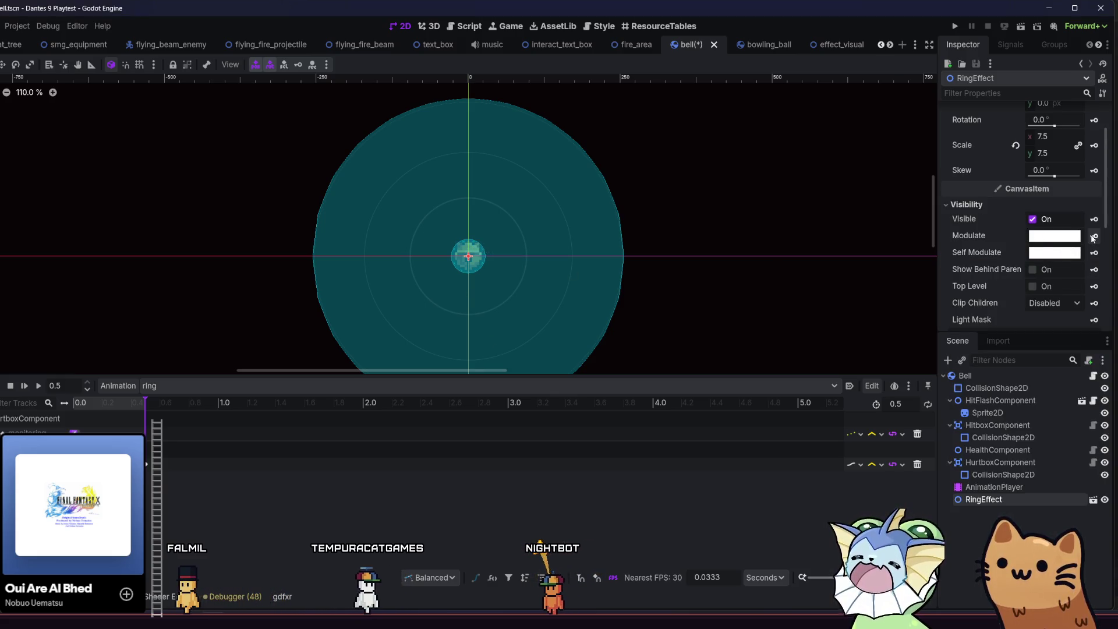
Step: Add a Self Modulate track fading to zero alpha at 0.5 s, save the bell scene, and run the project
left_click(1093, 253)
left_click(315, 347)
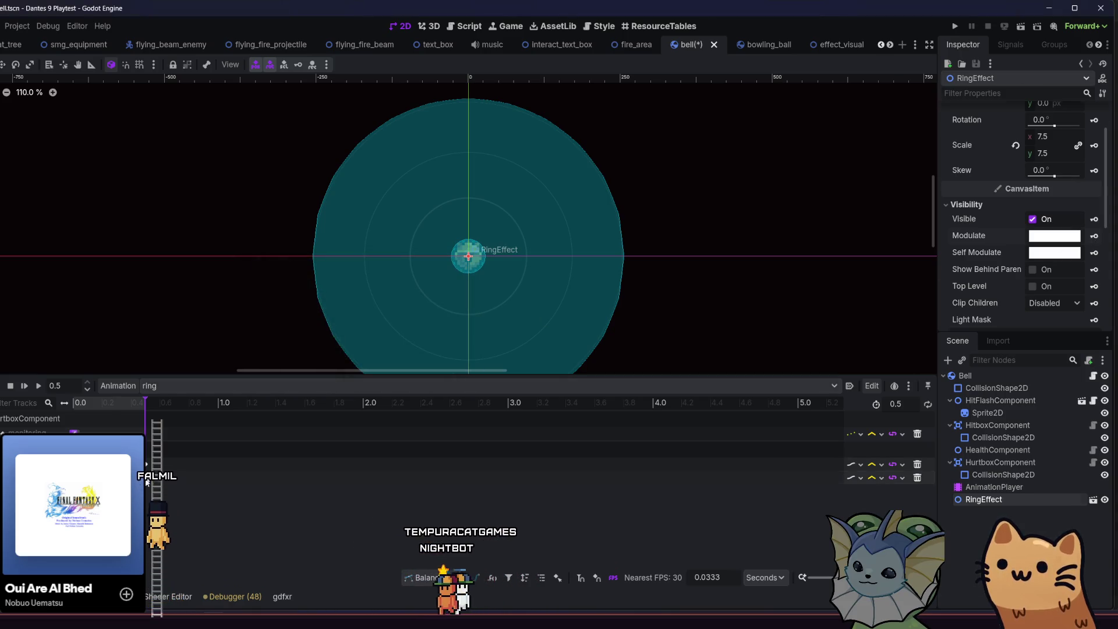
left_click(73, 477)
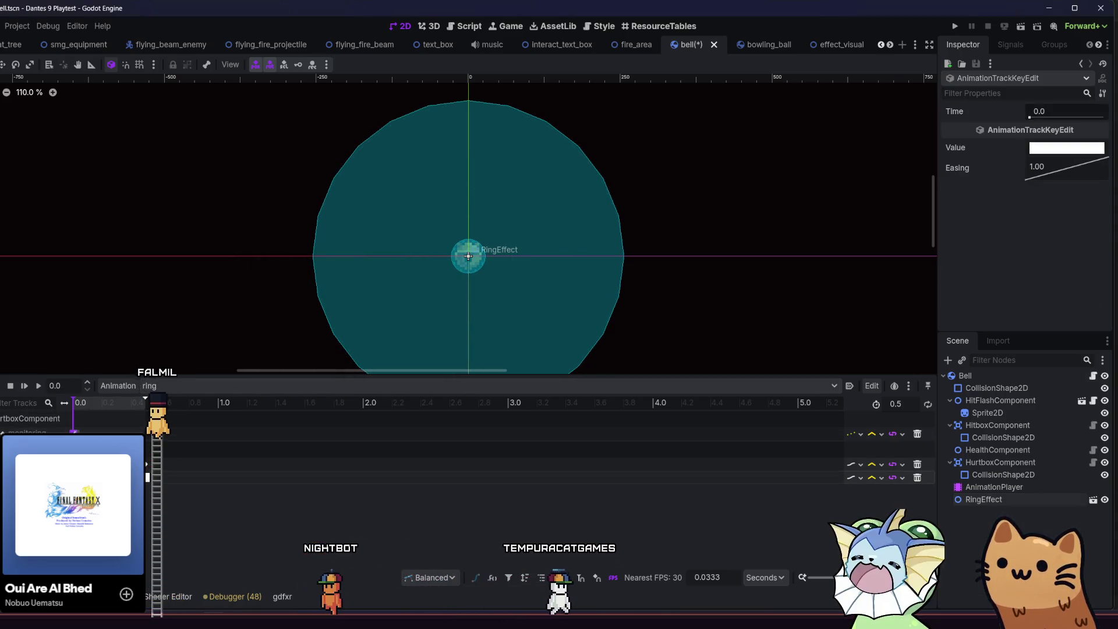
left_click(147, 477)
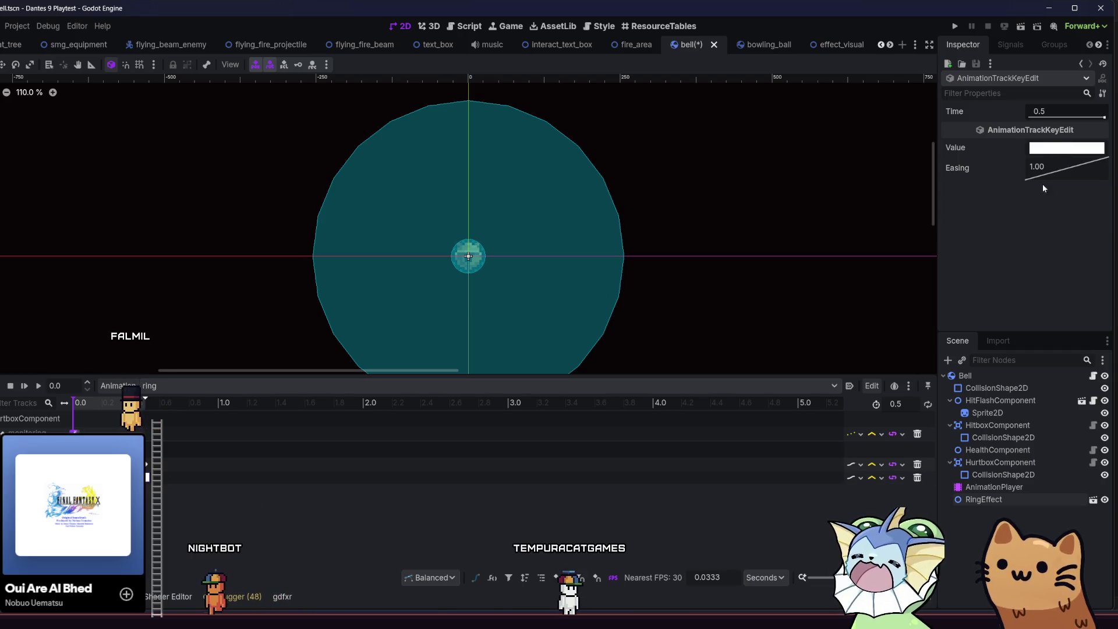
left_click(1066, 147)
left_click_drag(1016, 411, 967, 408)
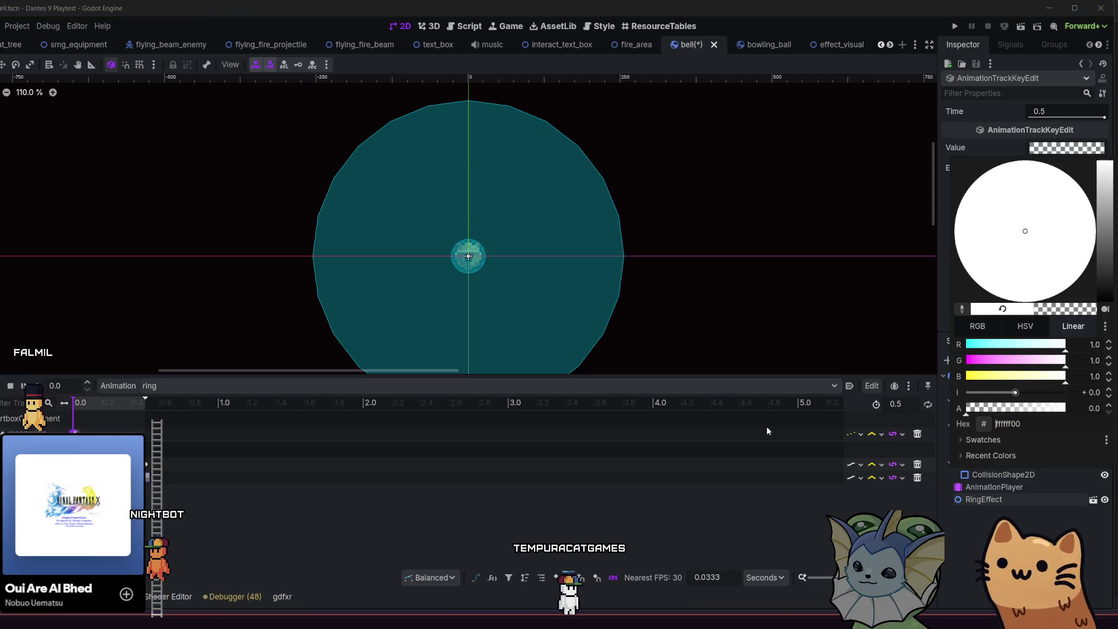
left_click(67, 424)
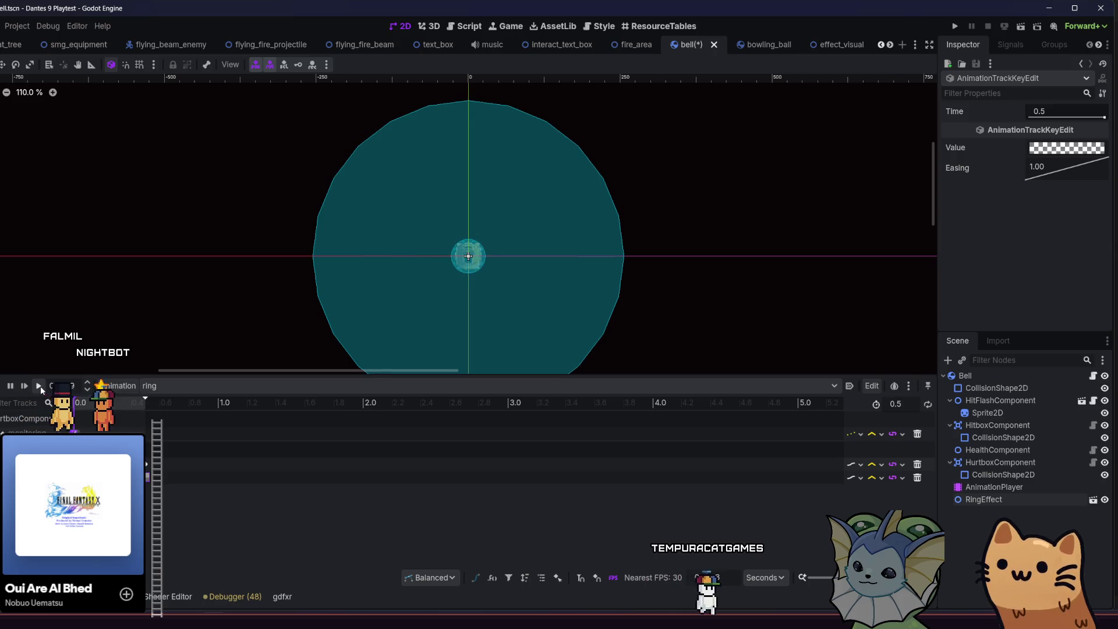
key("ctrl+s")
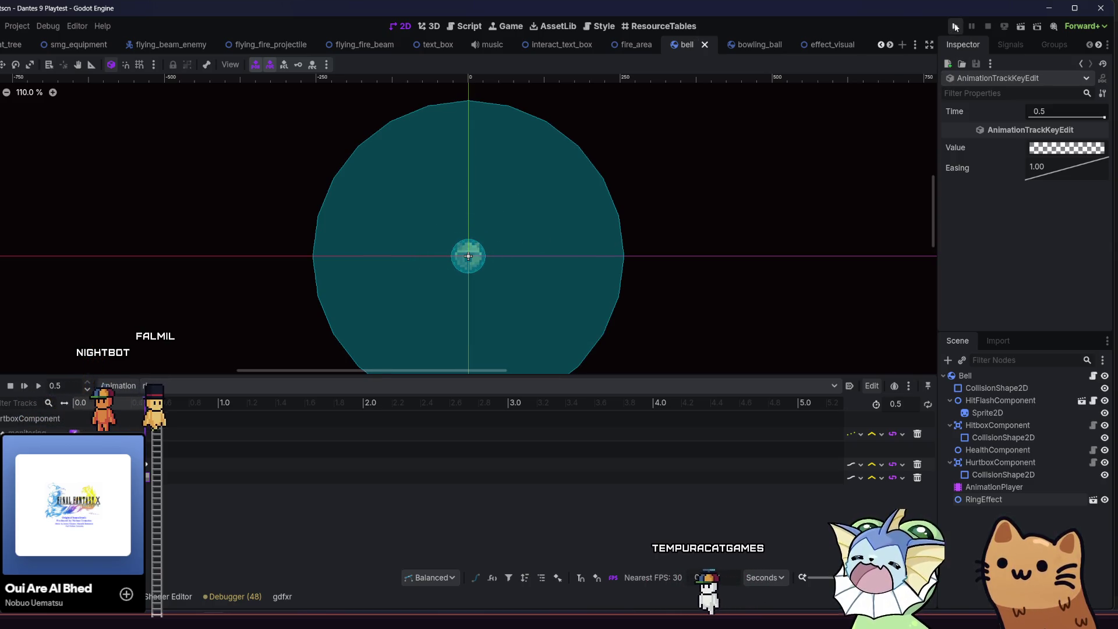
key("F5")
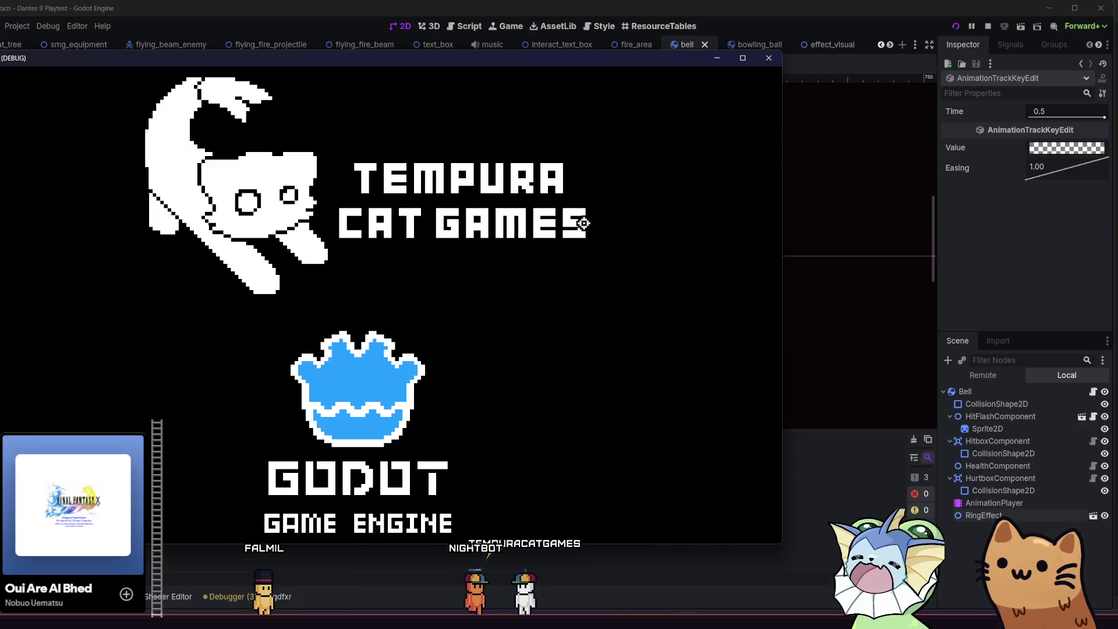
Step: Maximize the game window, start from the main menu, and bring up the debug panel
key("super+Up")
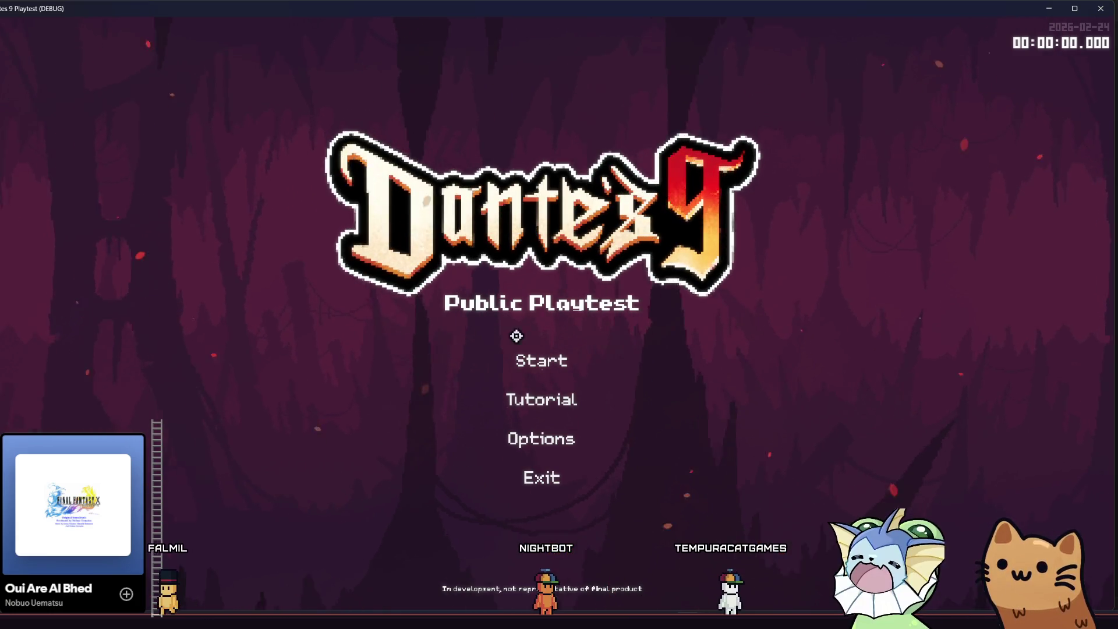
left_click(505, 349)
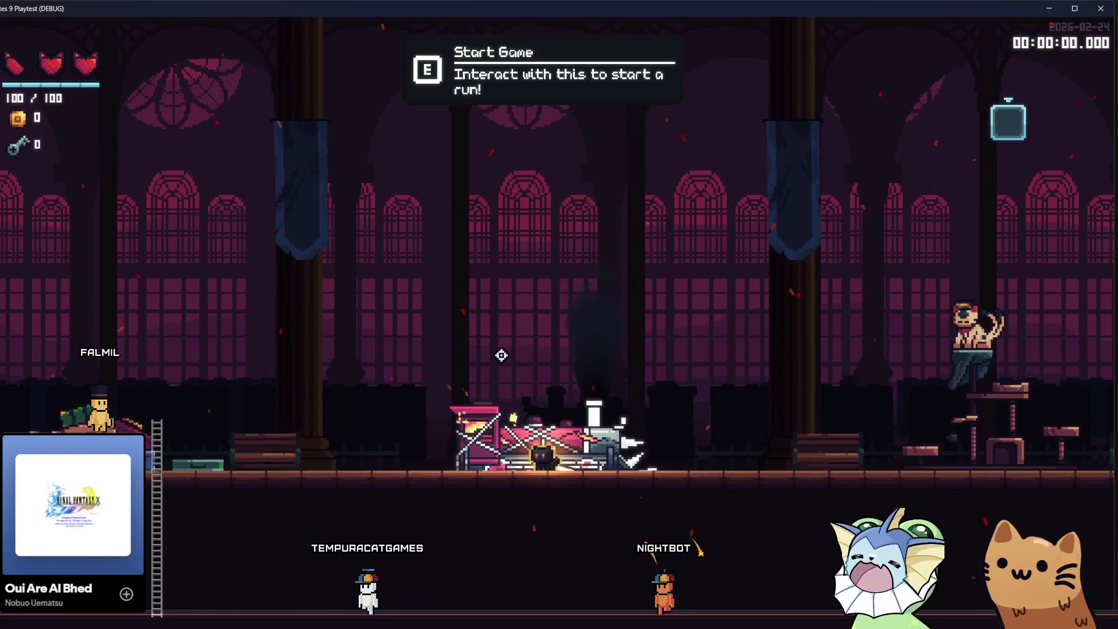
key("grave")
Step: Pick the Player debug options, close the debug panel, and walk the cat toward the bells
left_click(97, 212)
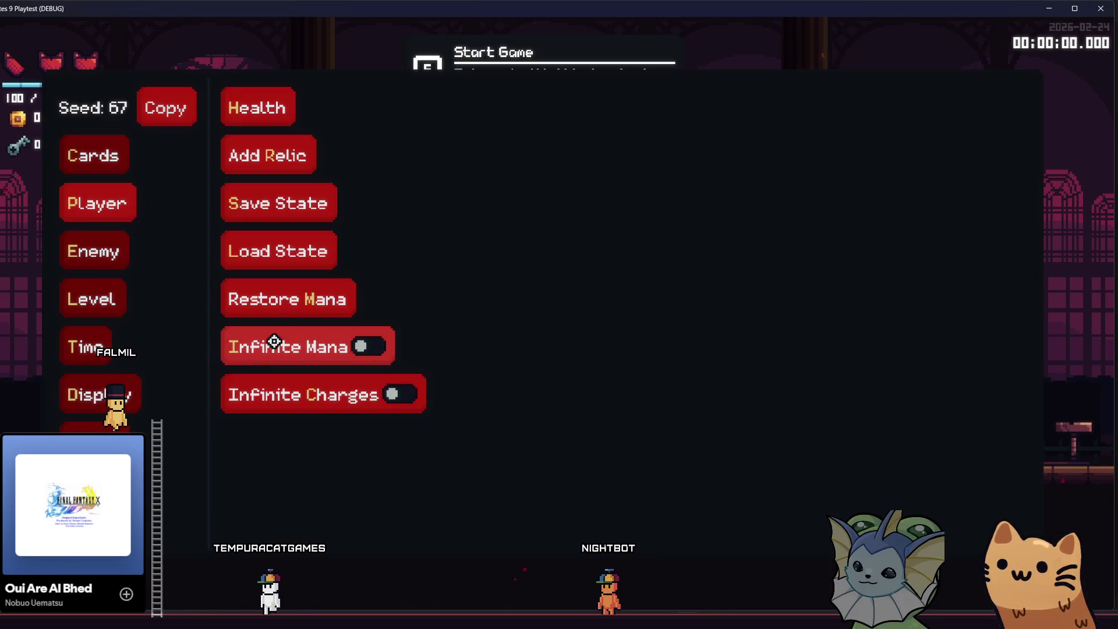
left_click(282, 252)
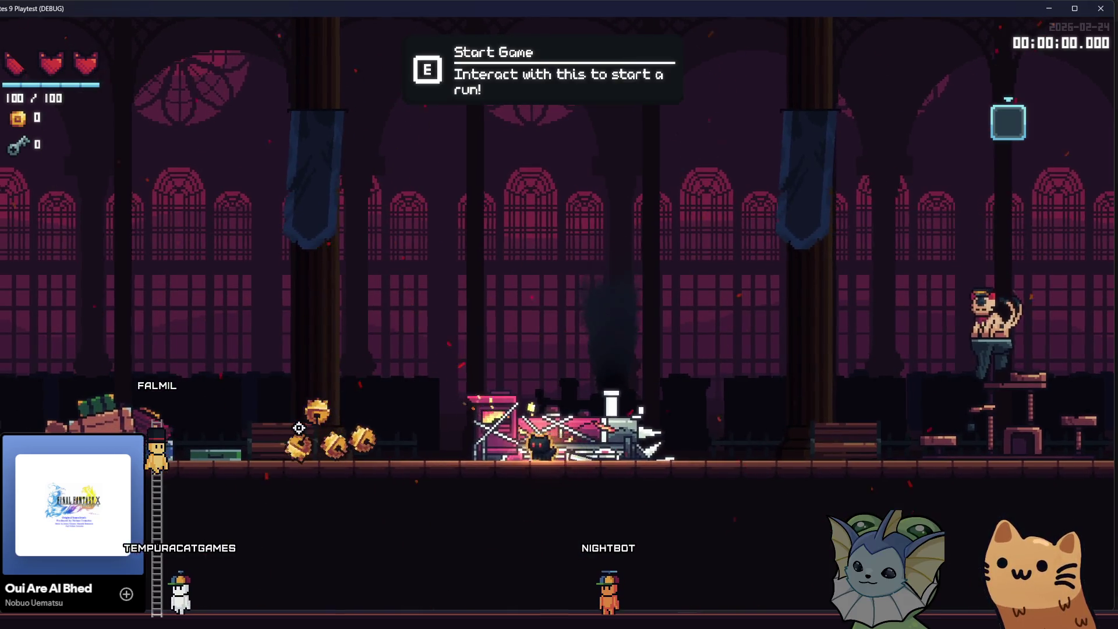
key("a")
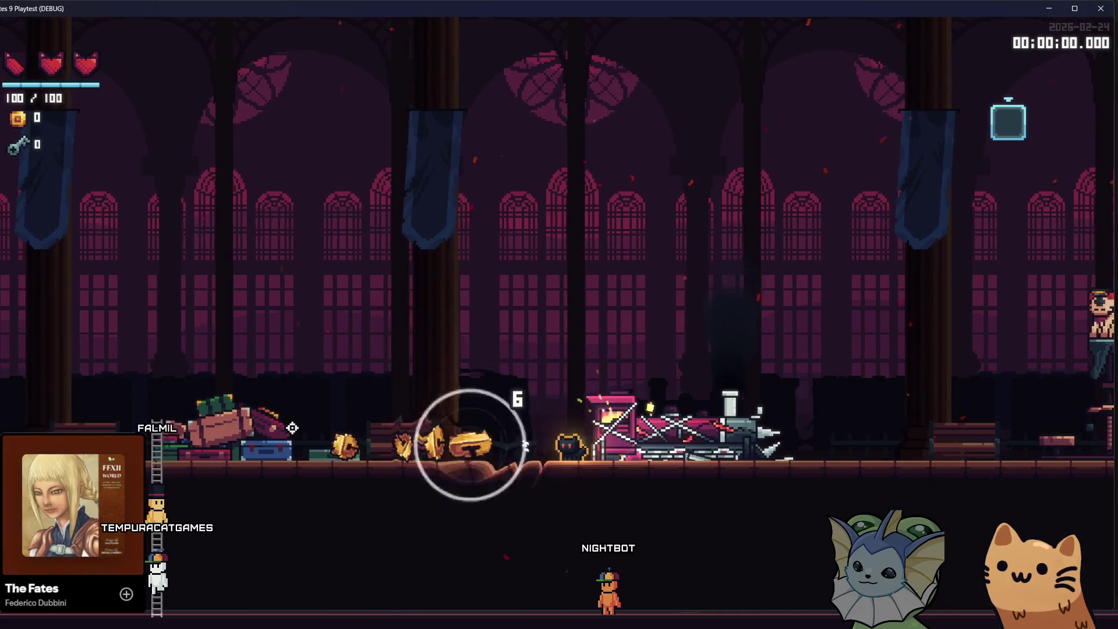
key("a")
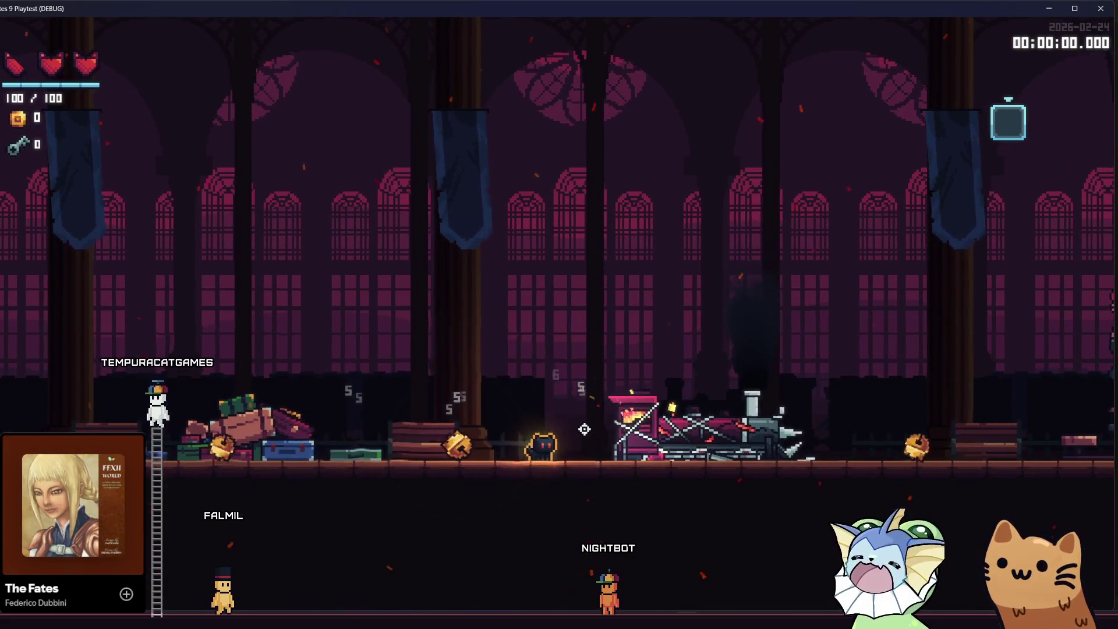
key("d")
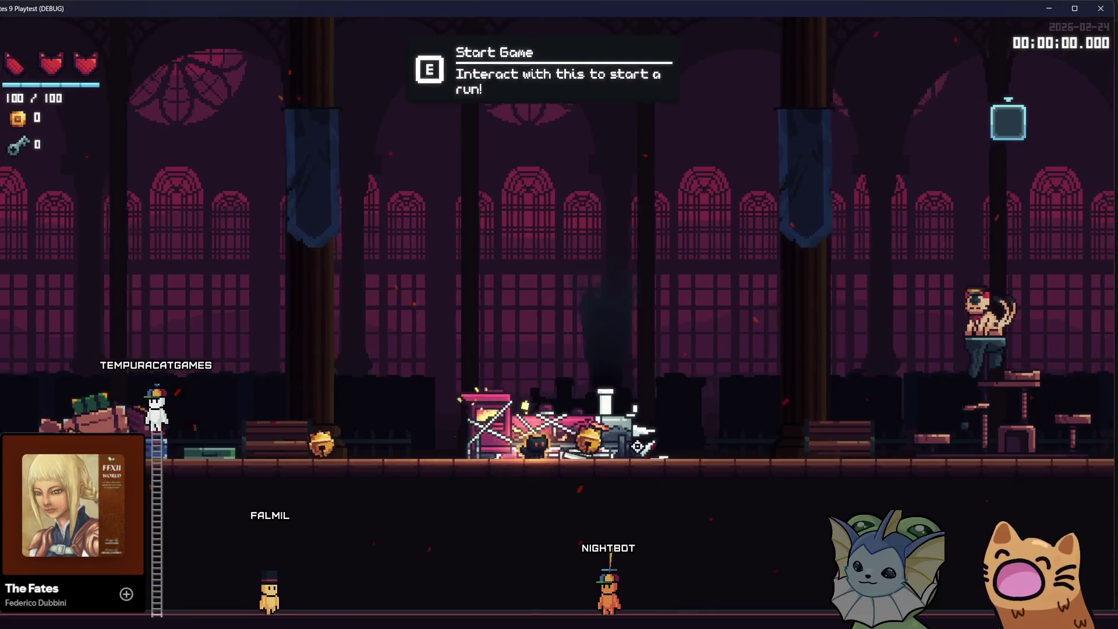
key("d")
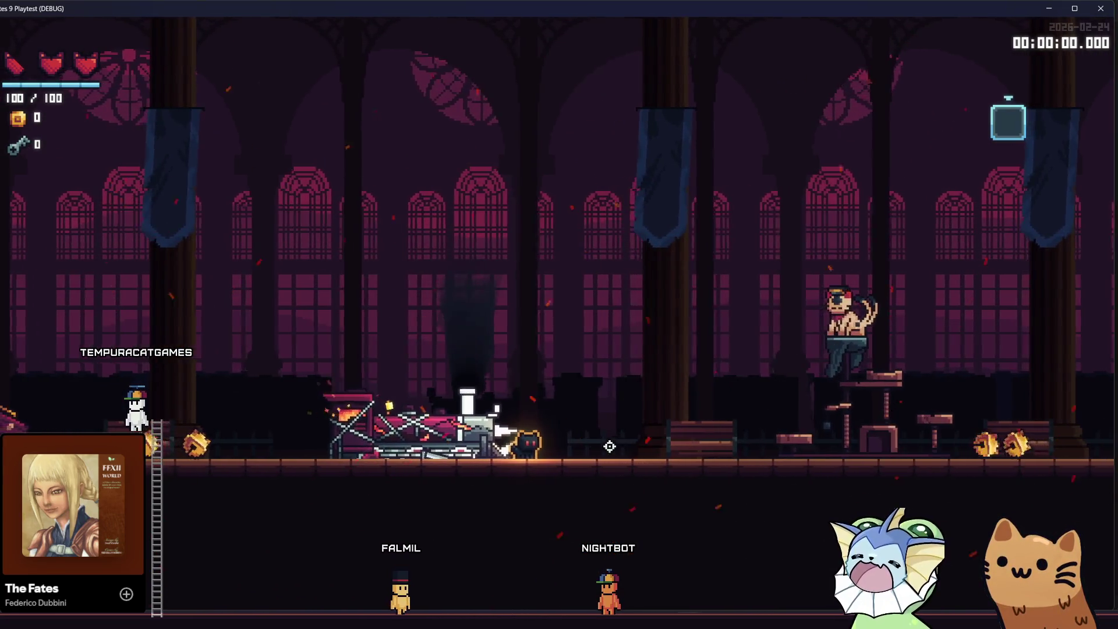
key("d")
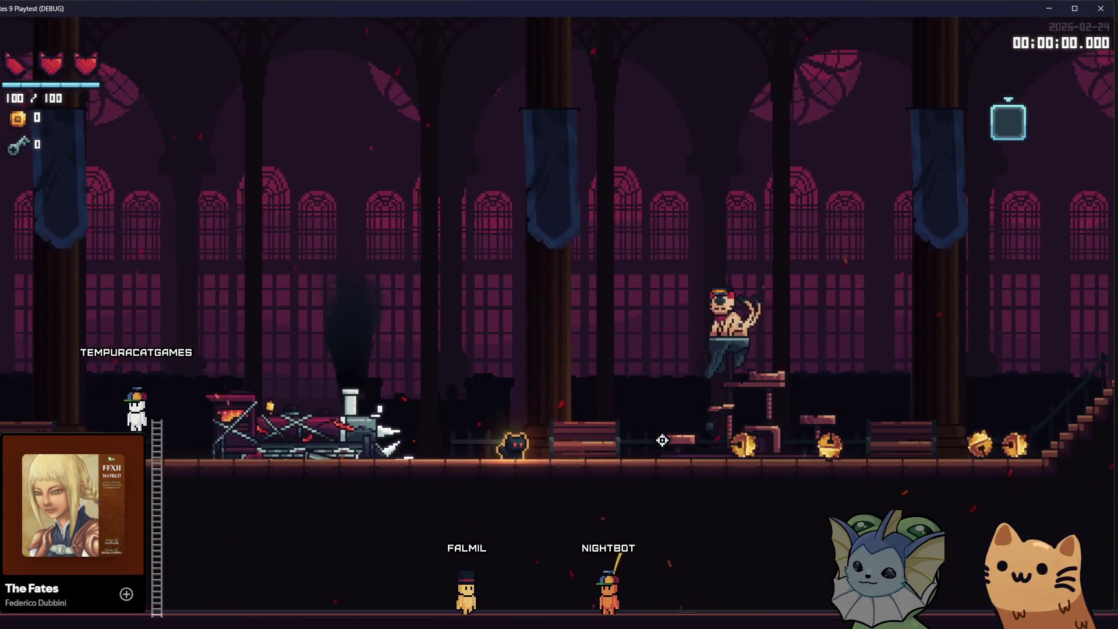
key("d")
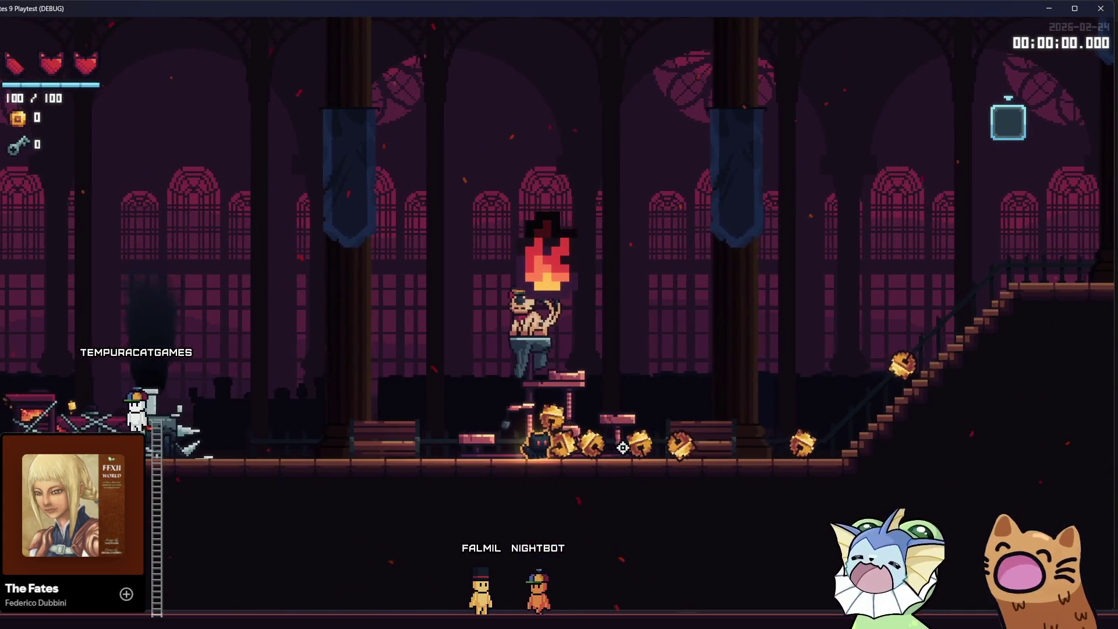
Step: Strike the hub-room bells repeatedly to trigger explosions and fading shockwave rings
left_click(622, 447)
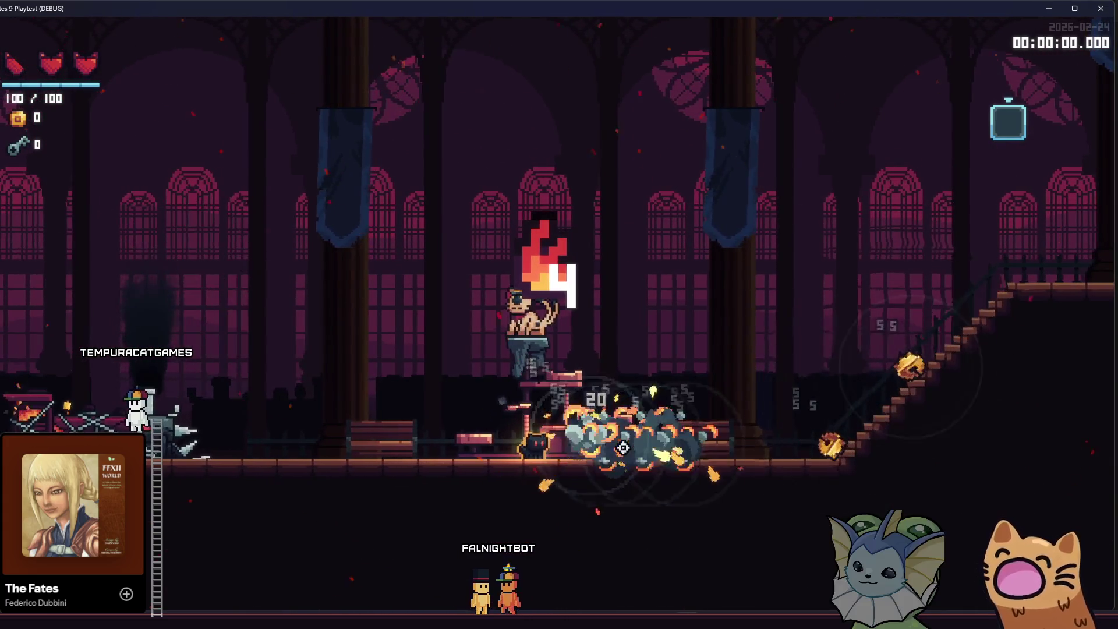
key("d")
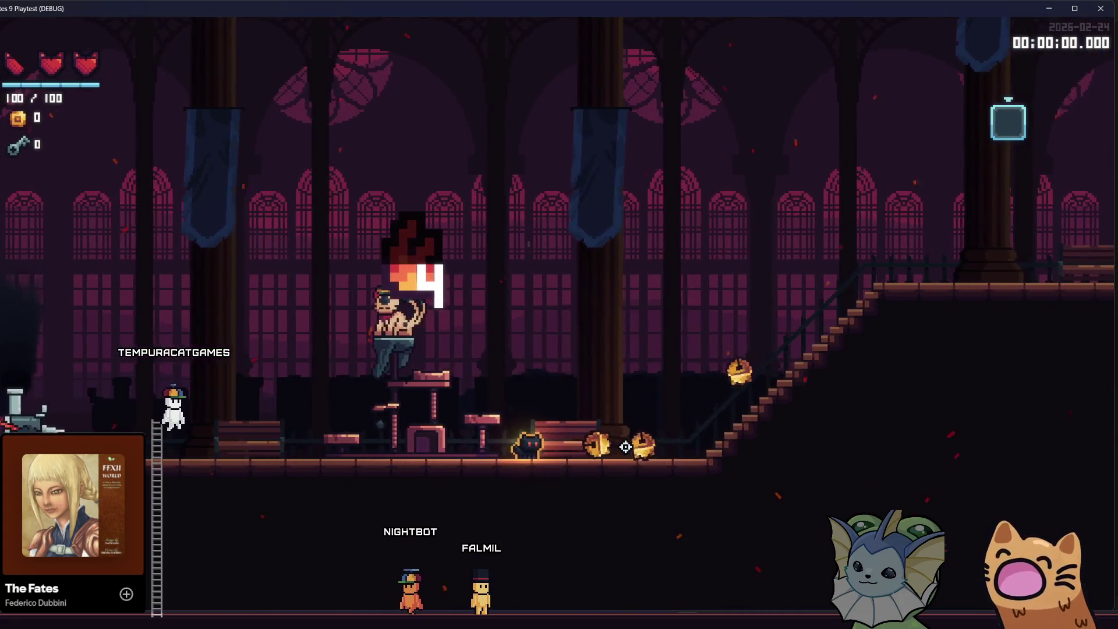
left_click(652, 443)
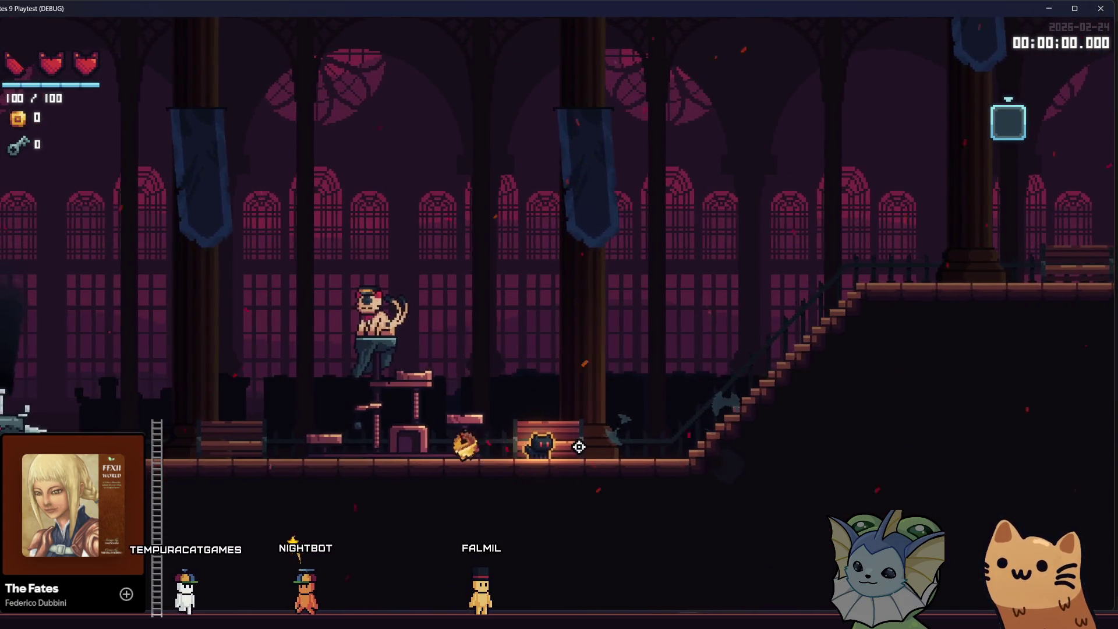
key("d")
left_click(602, 443)
key("a")
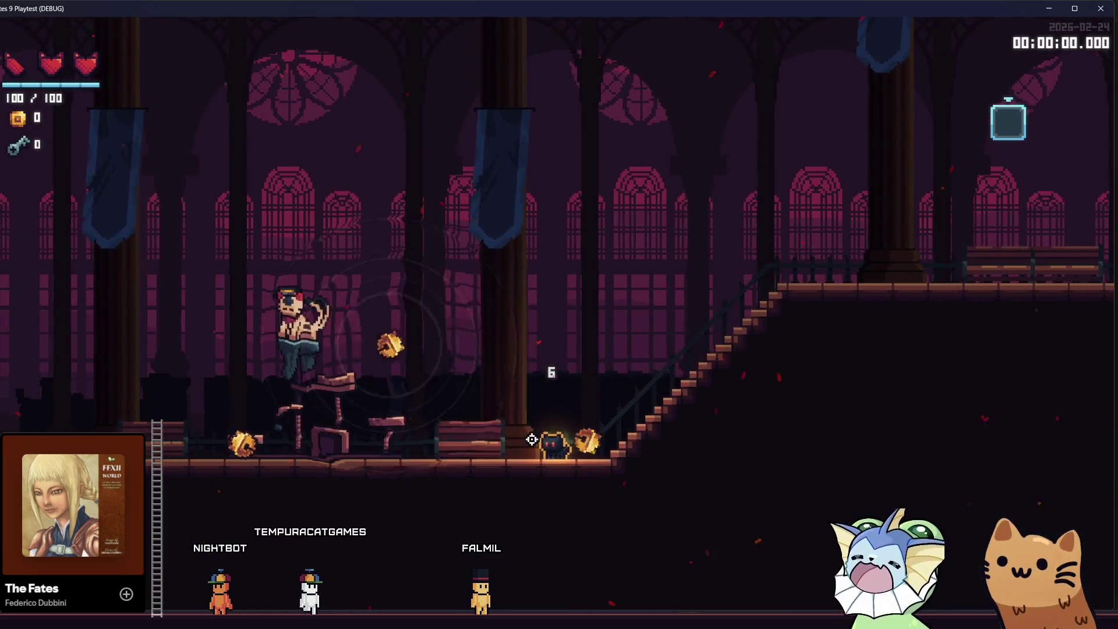
left_click(597, 405)
left_click(626, 404)
left_click(633, 404)
left_click(617, 408)
left_click(581, 423)
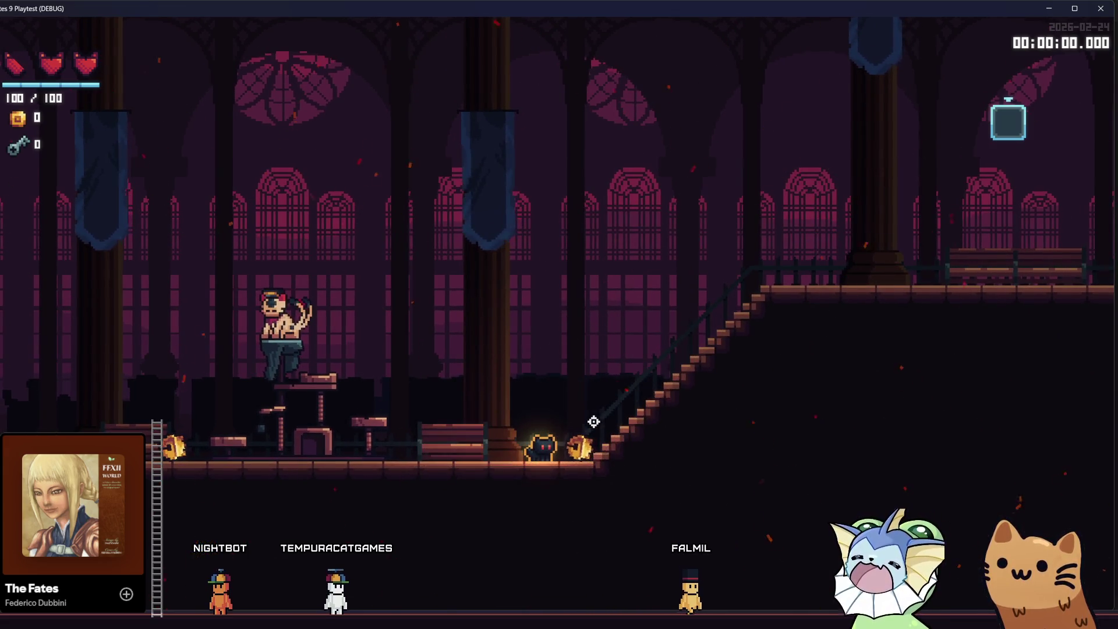
left_click(578, 415)
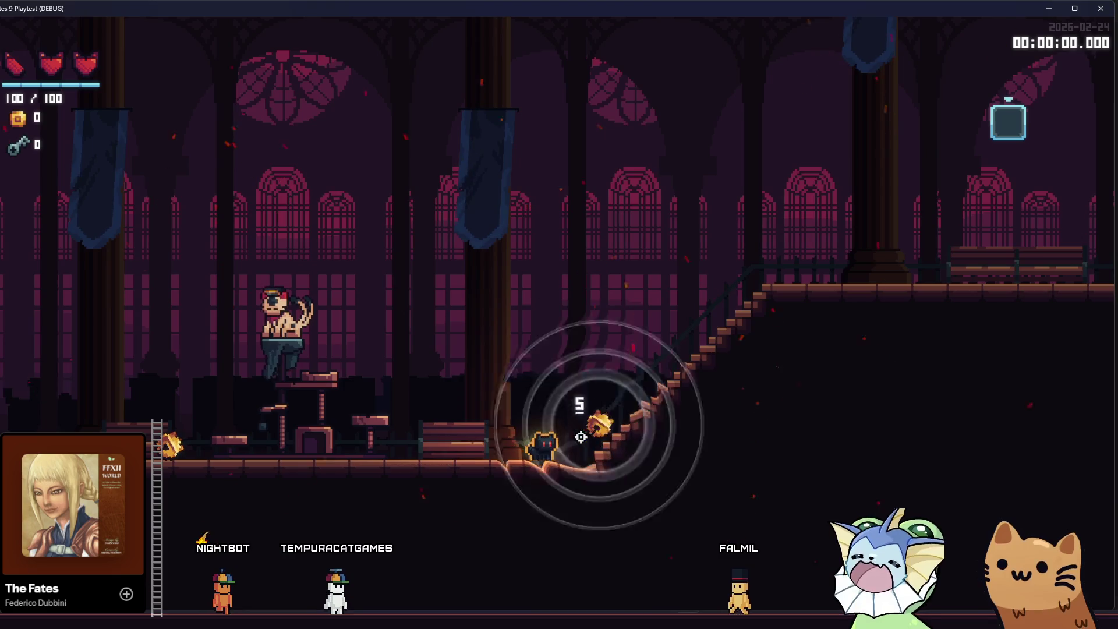
left_click(571, 442)
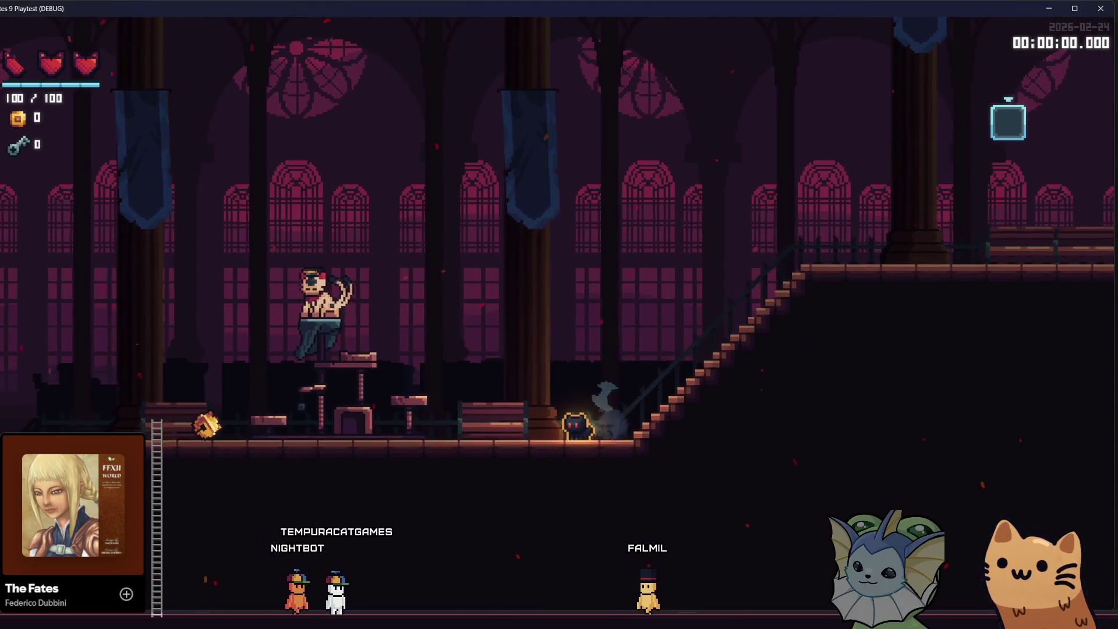
key("alt+Tab")
key("alt+Tab")
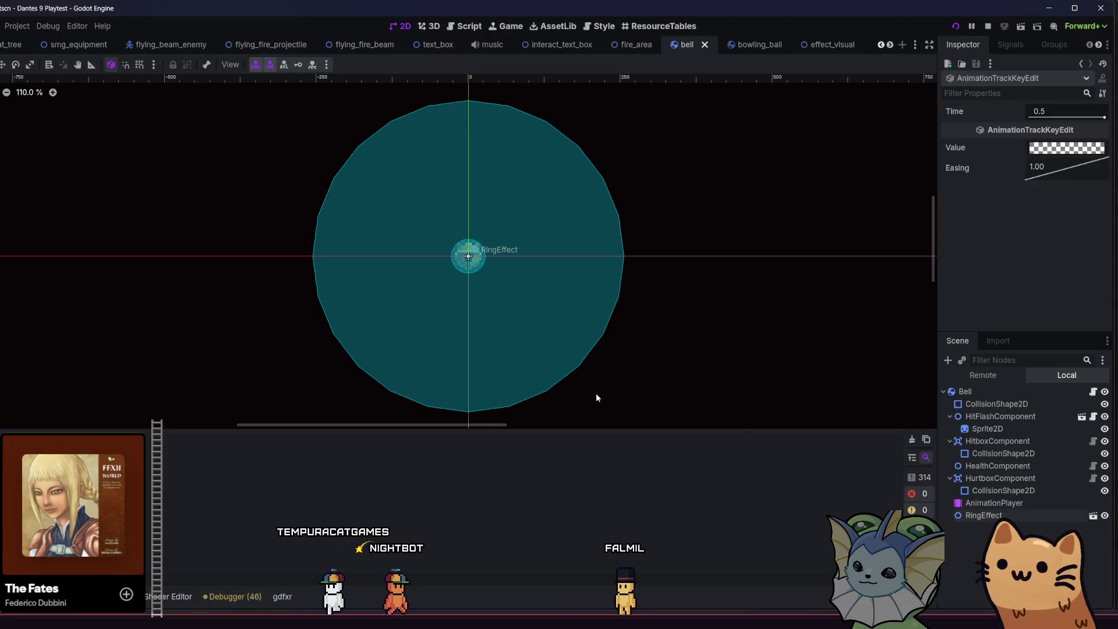
Step: Scrub through the bell's ring animation timeline to preview it
left_click(993, 502)
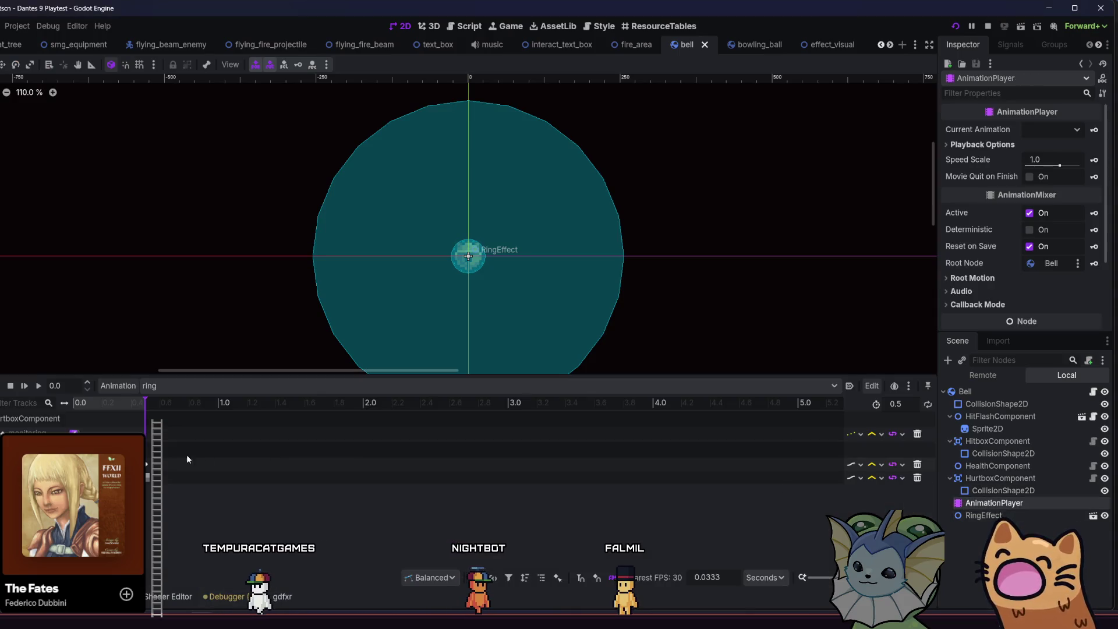
mouse_move(140, 409)
left_mouse_down()
mouse_move(176, 407)
mouse_move(43, 420)
mouse_move(180, 413)
left_mouse_up()
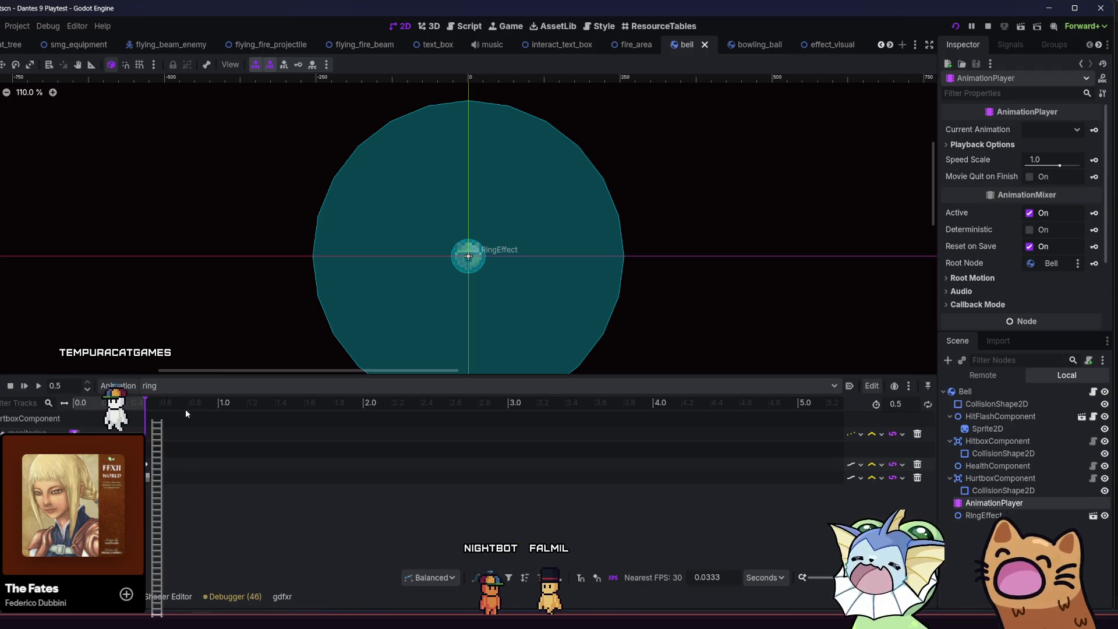
left_click(980, 516)
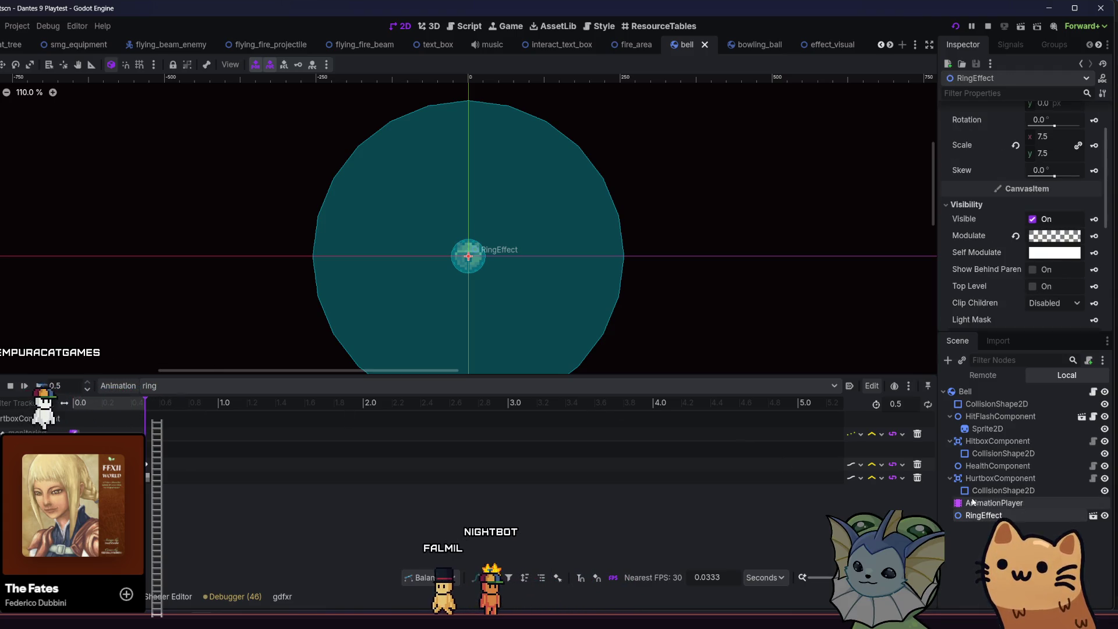
Step: Expand the RingEffect's shader material and Shader Parameters, showing Ring Count 3 and Distortion Range 32.605
scroll(957, 227, "down", 5)
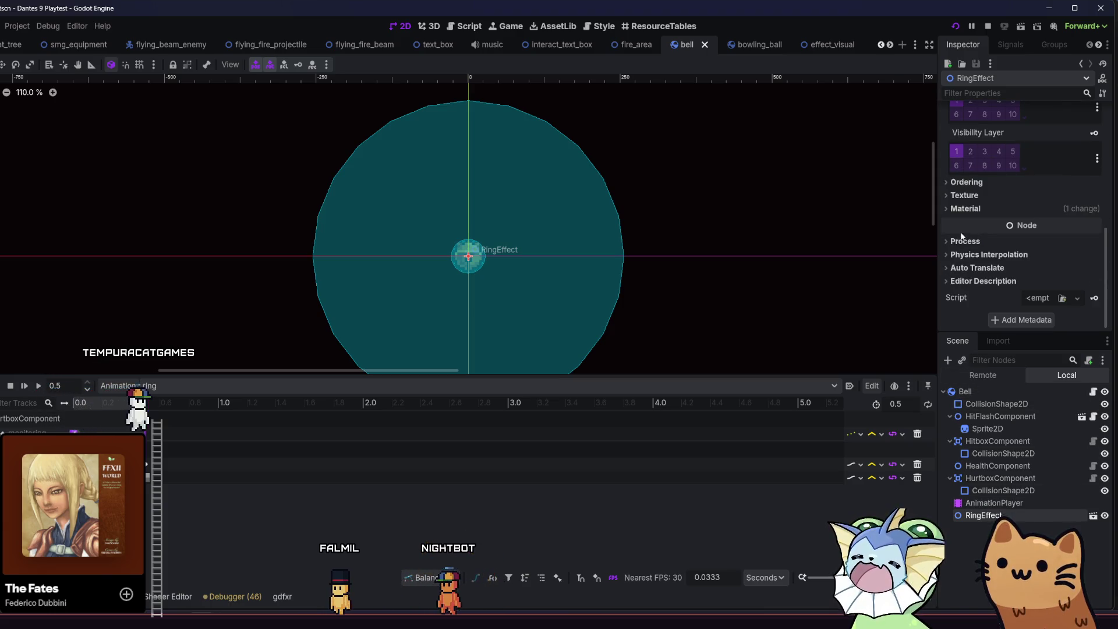
left_click(984, 208)
left_click(1034, 219)
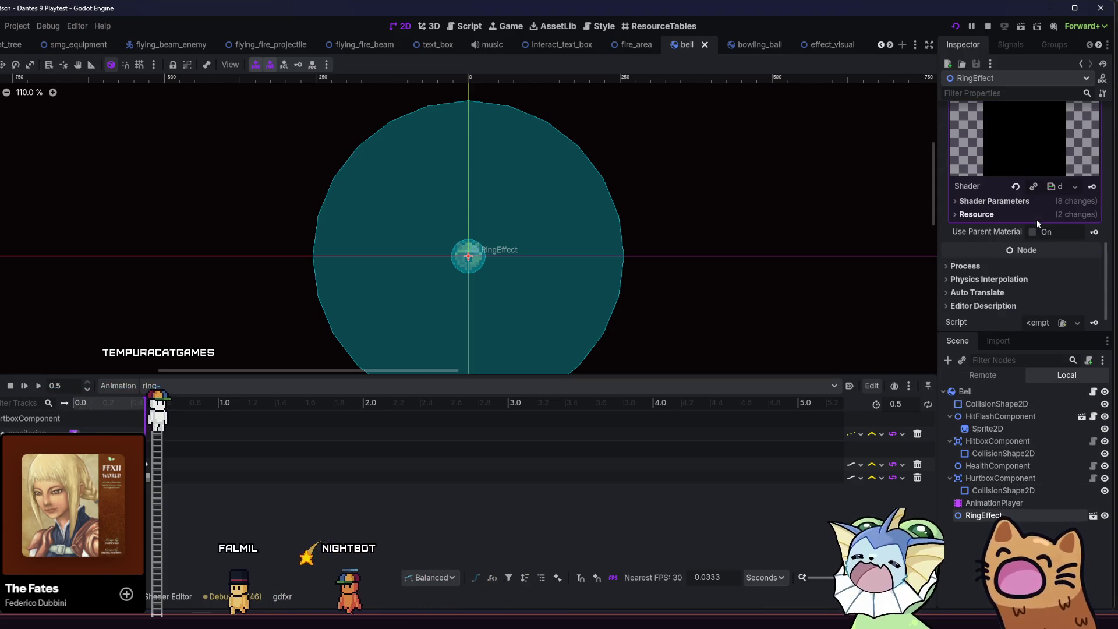
left_click(1014, 215)
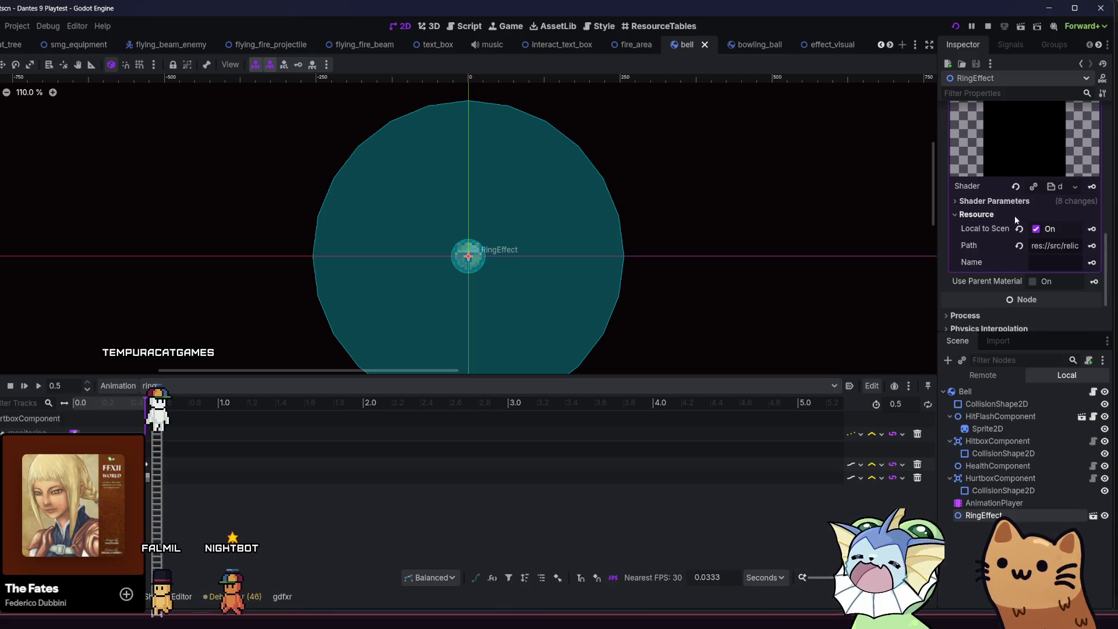
left_click(990, 202)
scroll(1007, 243, "down", 4)
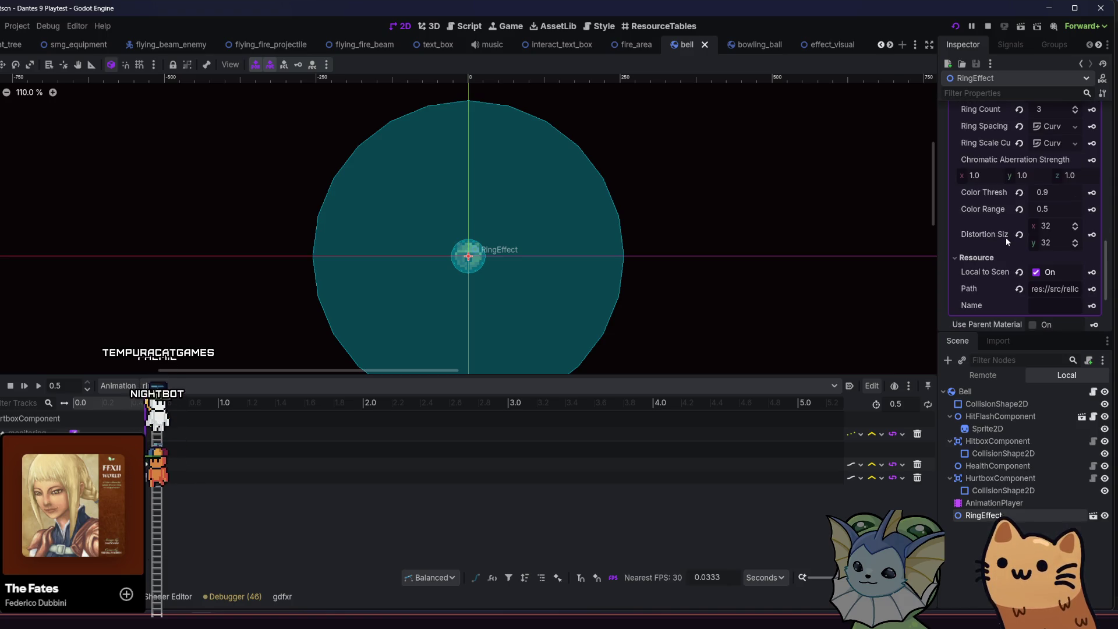
scroll(994, 236, "up", 5)
scroll(993, 243, "up", 3)
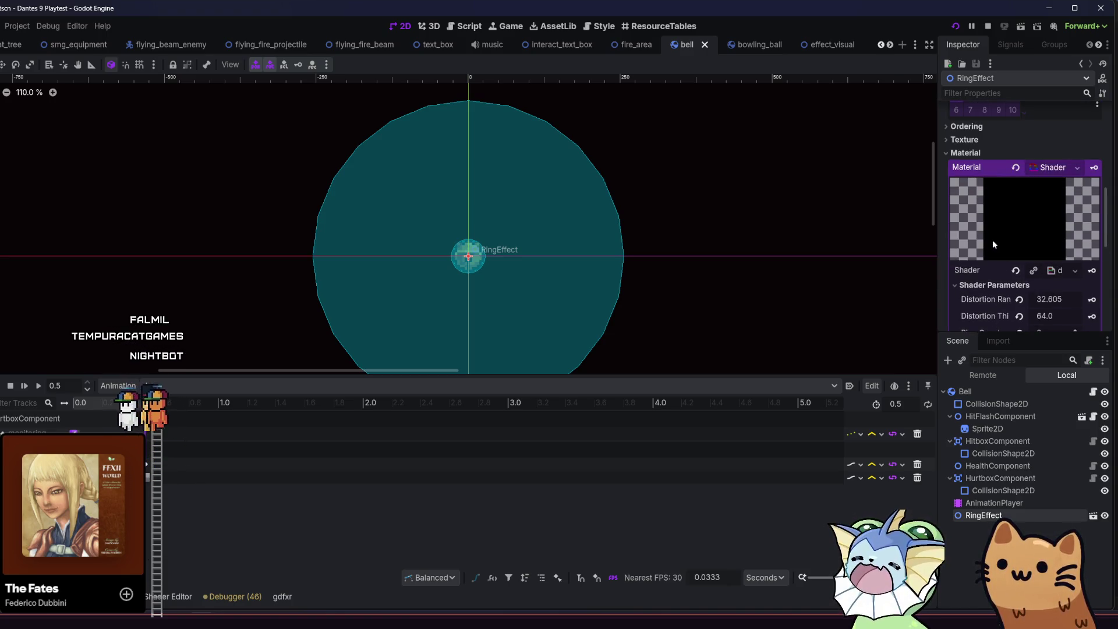
scroll(993, 243, "down", 4)
scroll(993, 243, "up", 1)
scroll(993, 244, "down", 3)
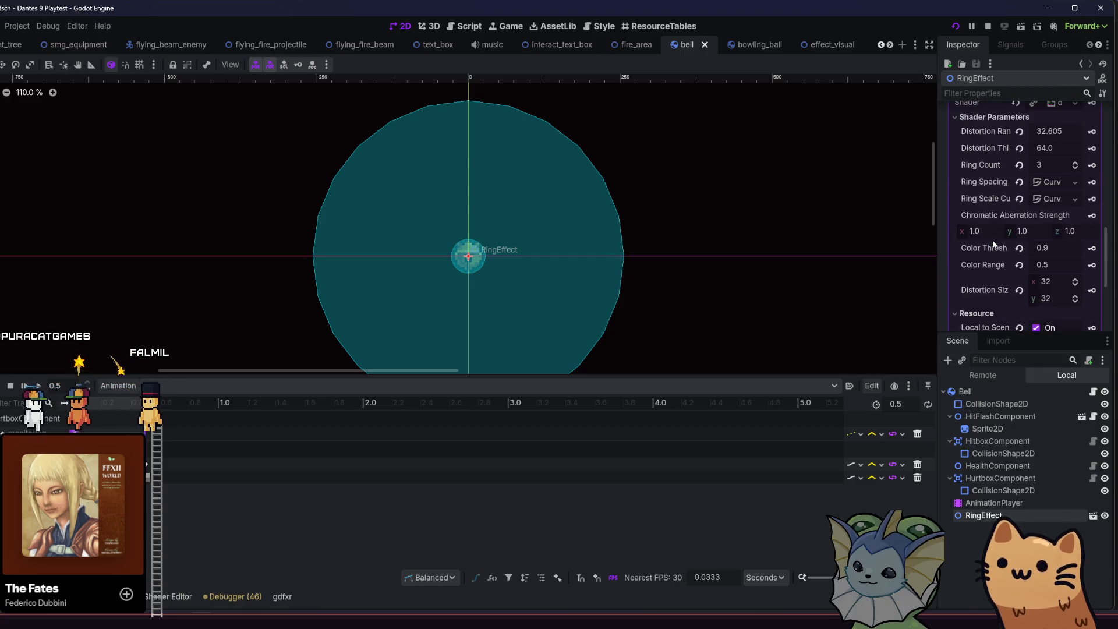
right_click(1040, 183)
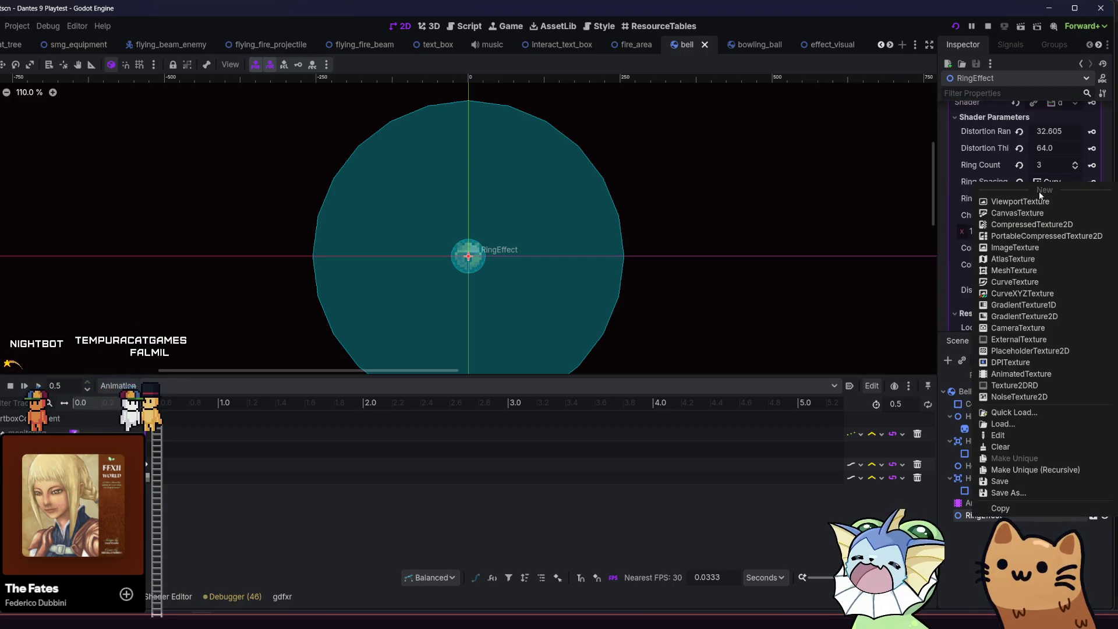
Step: Make the Ring Spacing and Ring Scale curves unique (recursive), confirming each prompt
left_click(1049, 469)
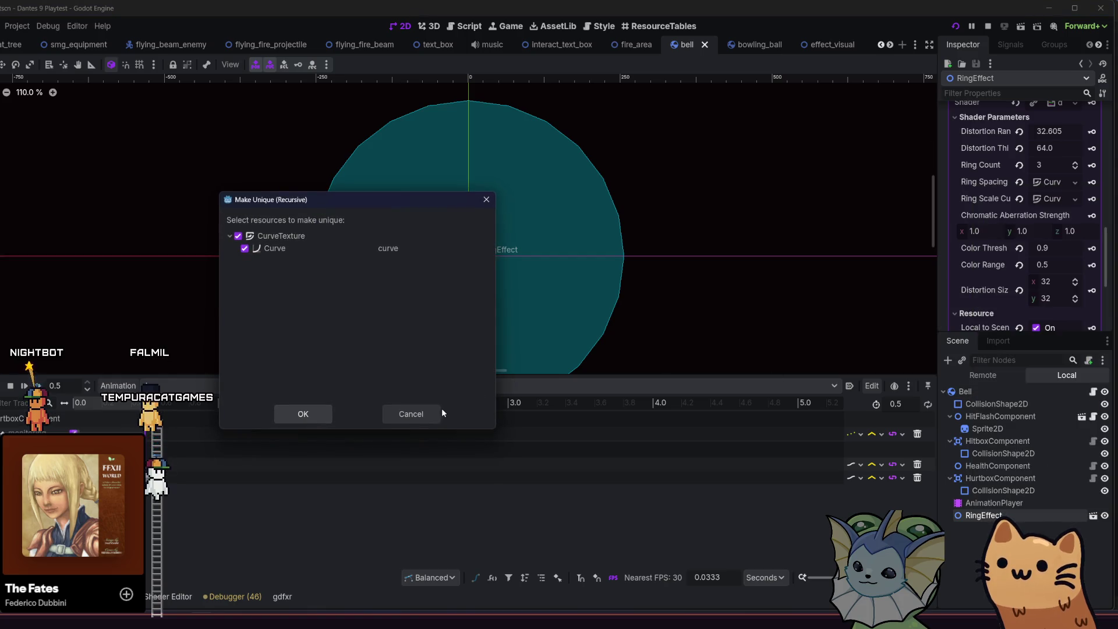
left_click(309, 421)
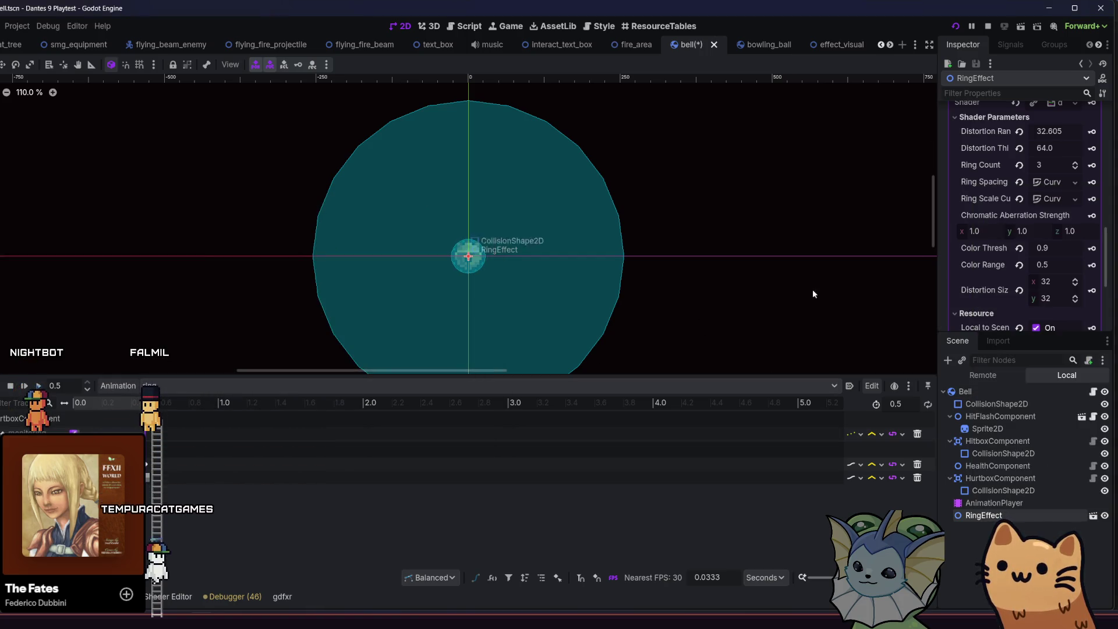
right_click(1048, 199)
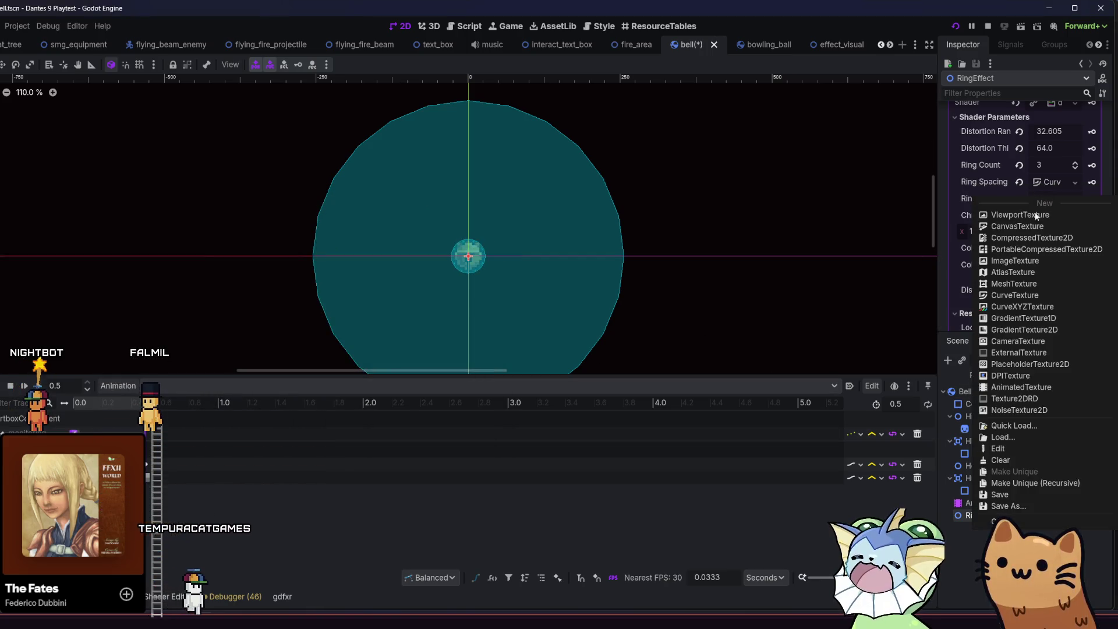
left_click(996, 480)
left_click(292, 409)
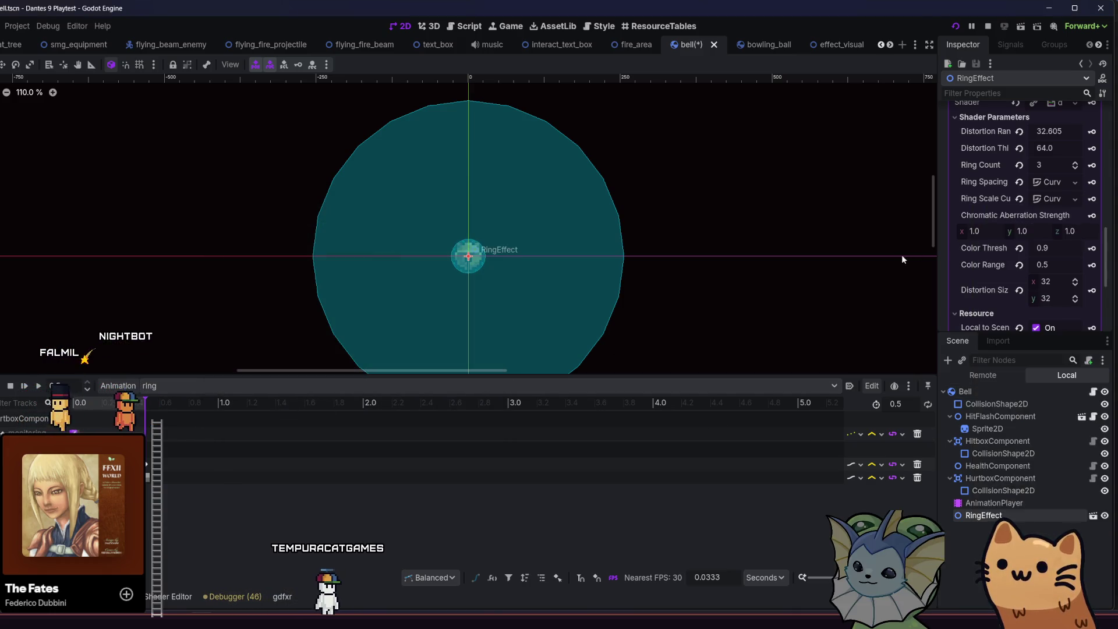
Step: Change the ring animation tracks' loop mode from wrap to Clamp Loop Interp
scroll(991, 239, "down", 1)
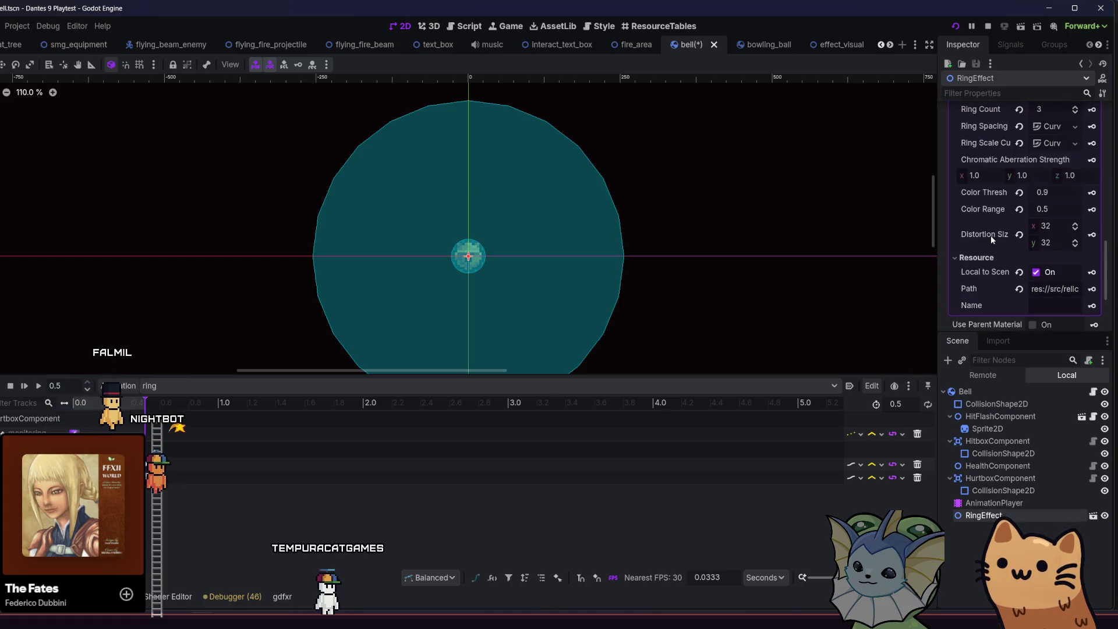
scroll(990, 235, "up", 2)
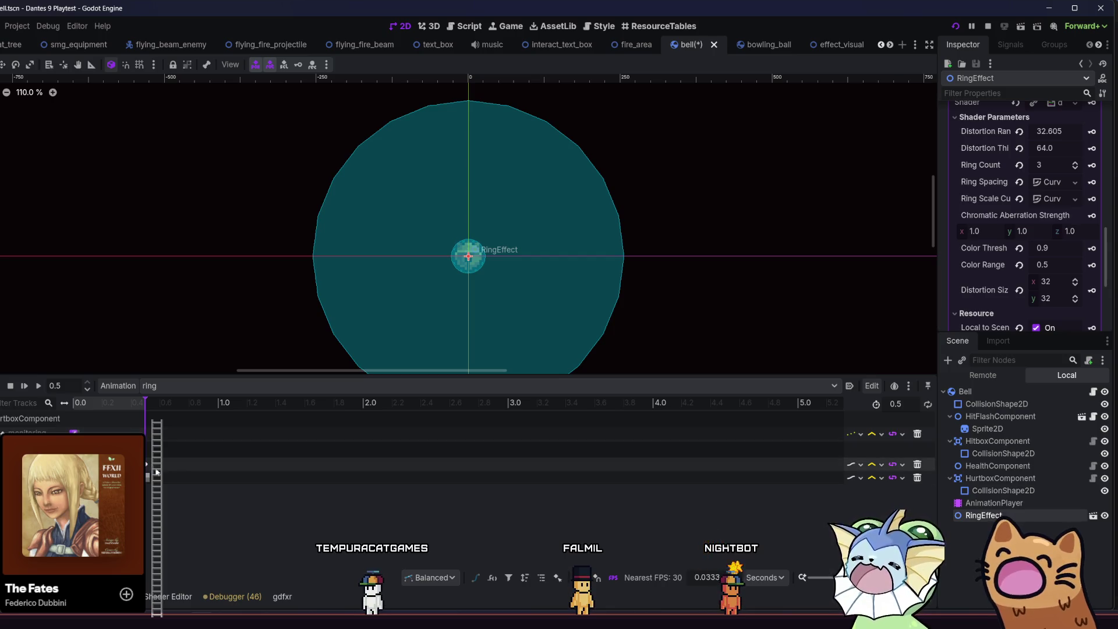
left_click(896, 466)
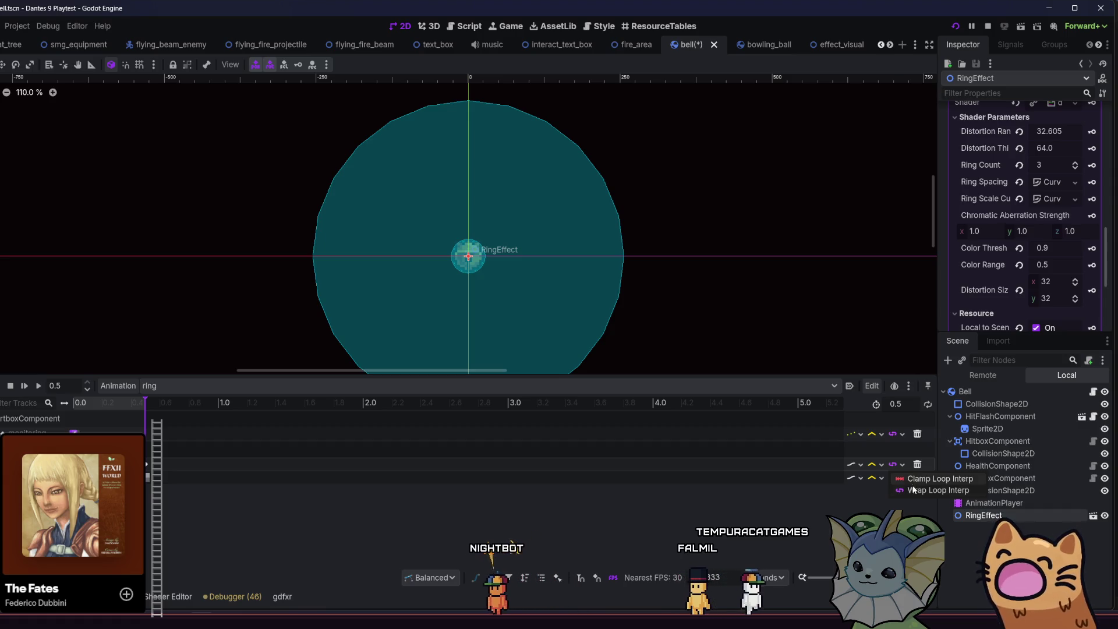
left_click(914, 491)
left_click(892, 464)
left_click(931, 478)
left_click(899, 481)
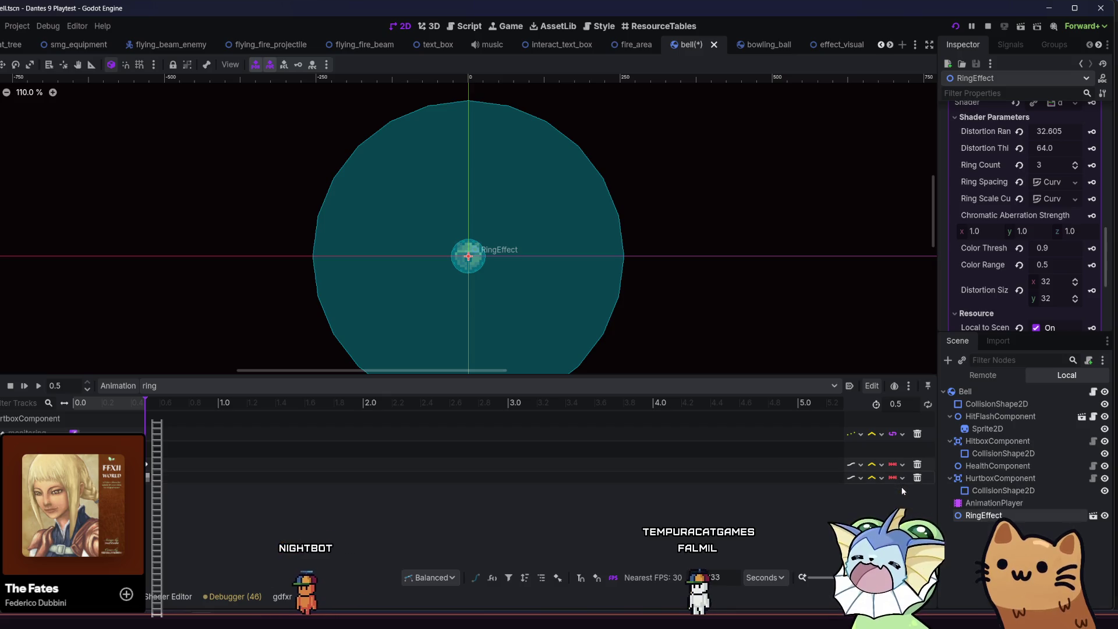
Step: Save the bell scene and playtest it by walking the cat left through the bells
key("ctrl+s")
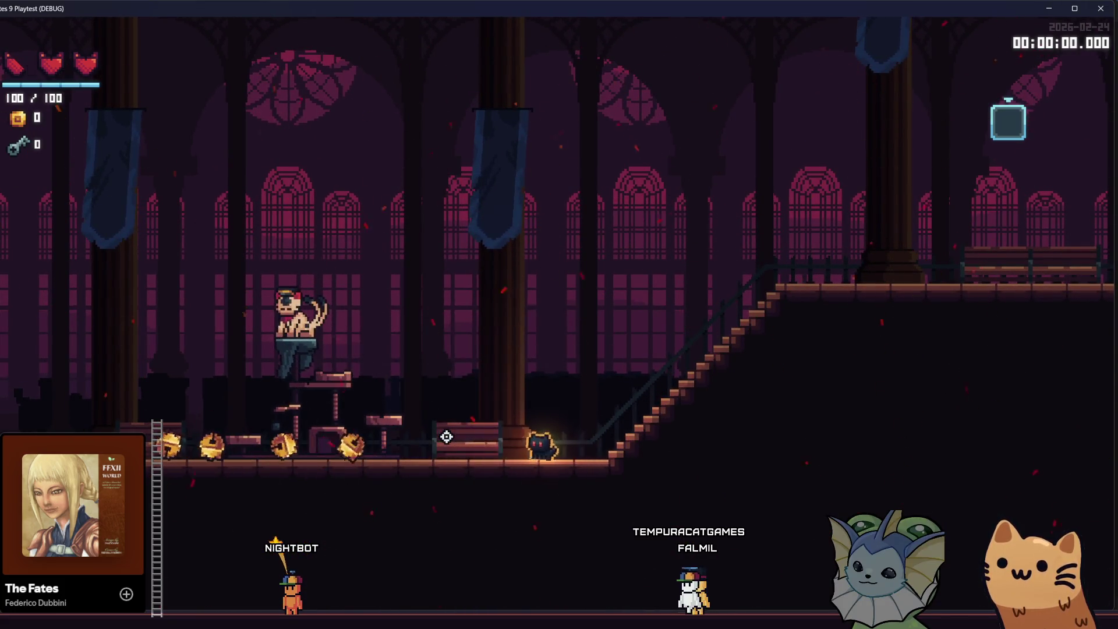
key("Left")
key("Left")
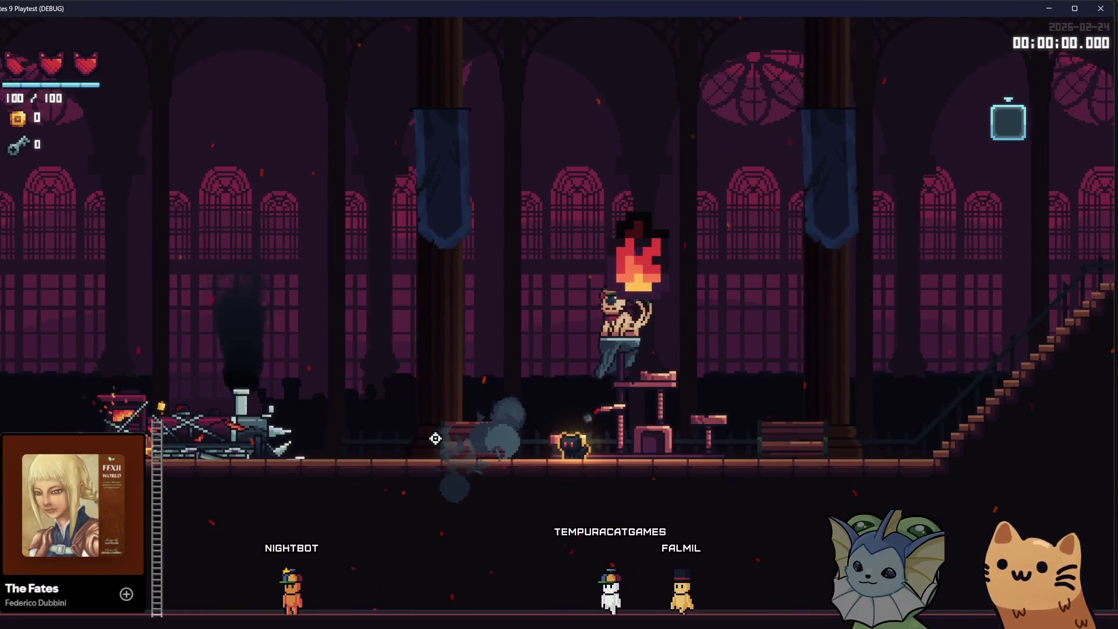
key("Left")
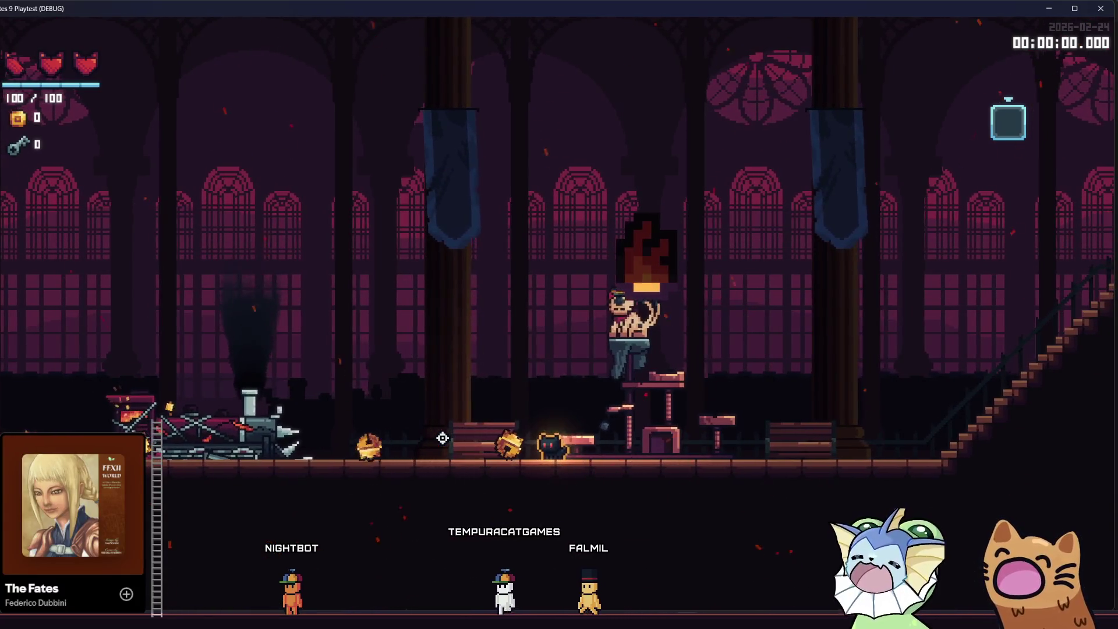
key("Left")
key("F8")
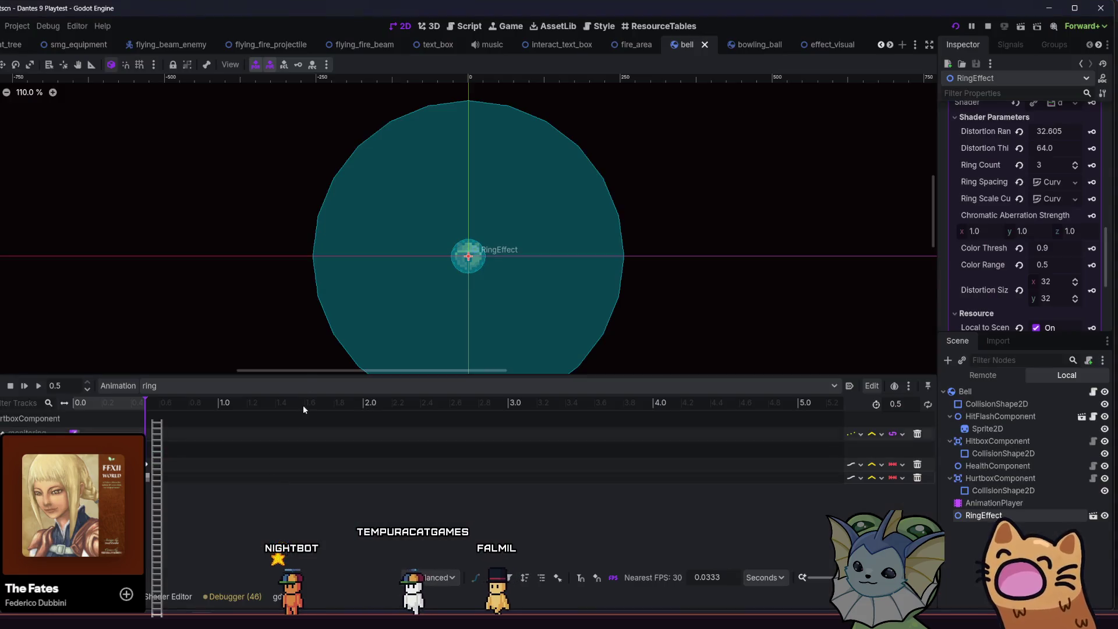
left_click(277, 387)
Step: In the RESET animation, set the track loop mode to Clamp Loop Interp and save
left_click(252, 408)
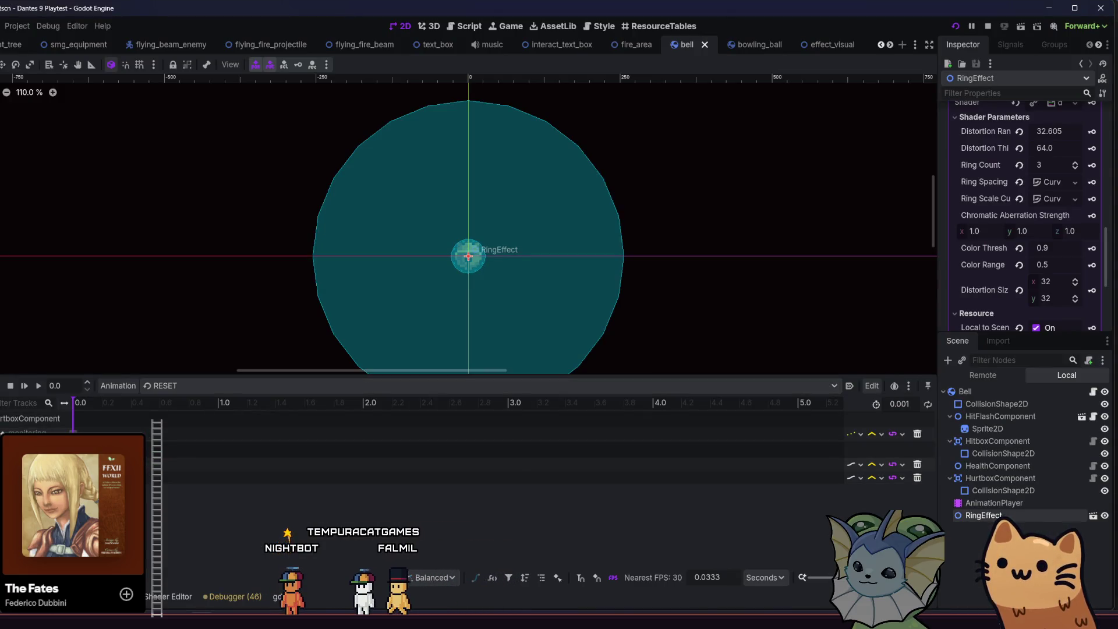
left_click(73, 478)
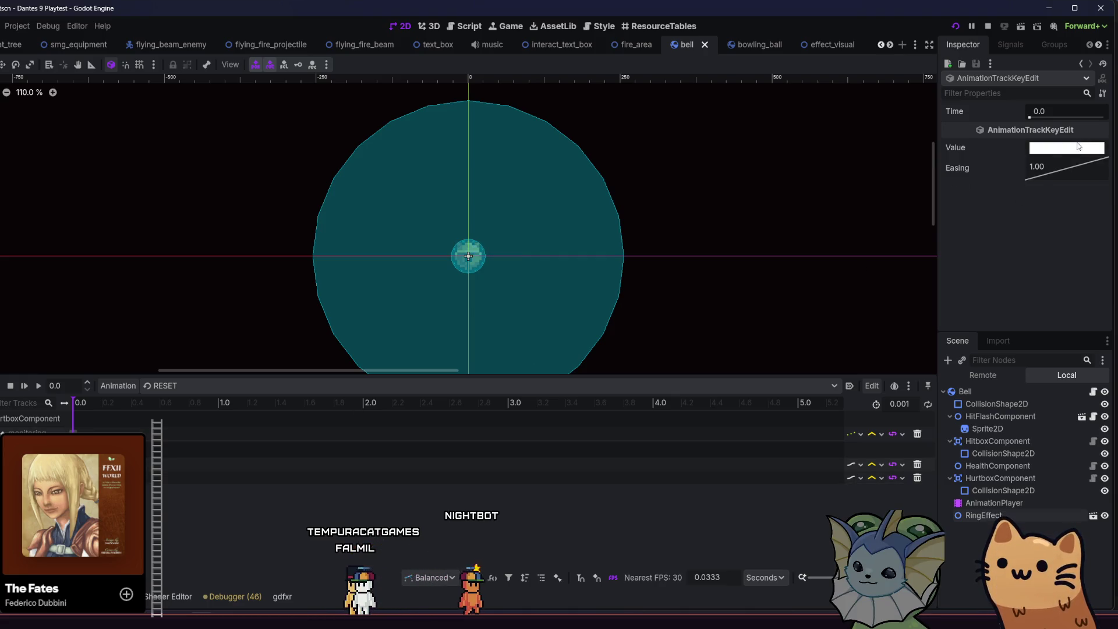
left_click(73, 464)
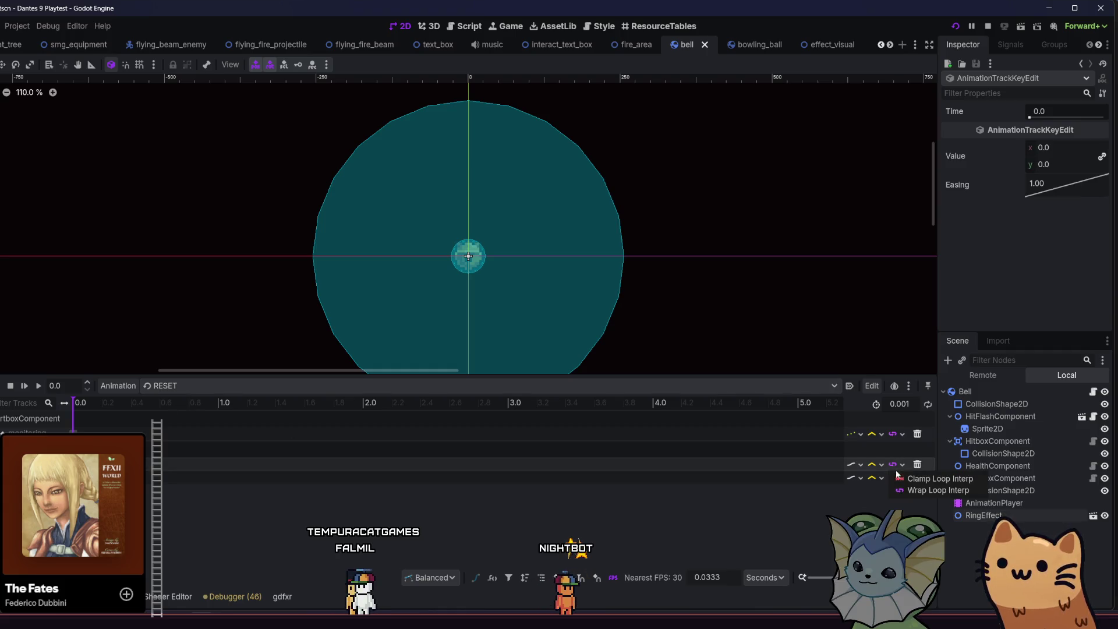
left_click(895, 492)
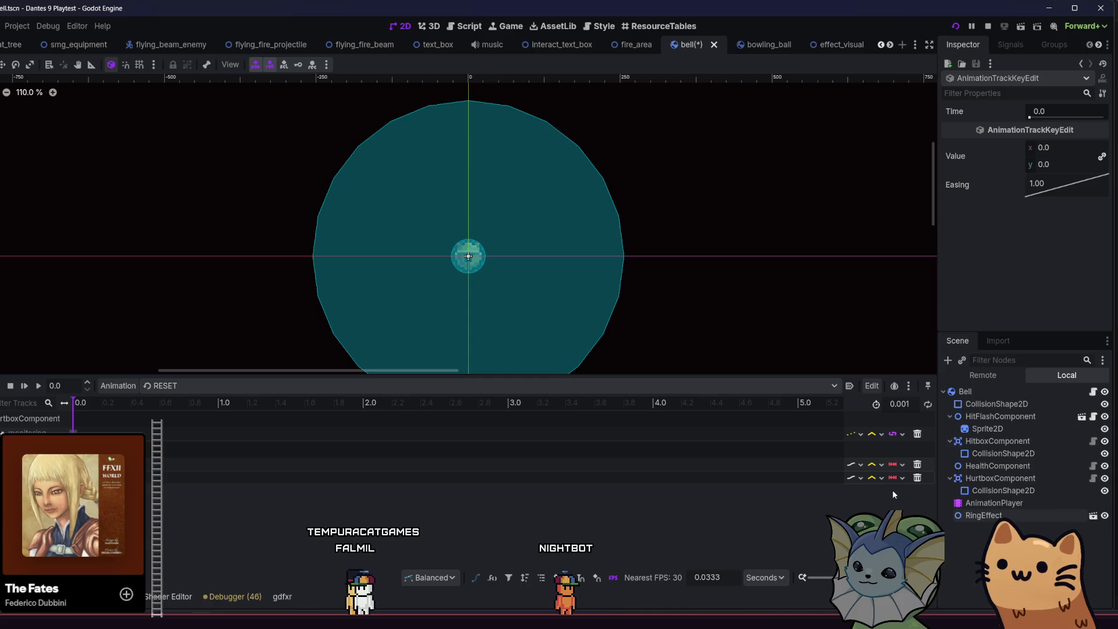
key("ctrl+s")
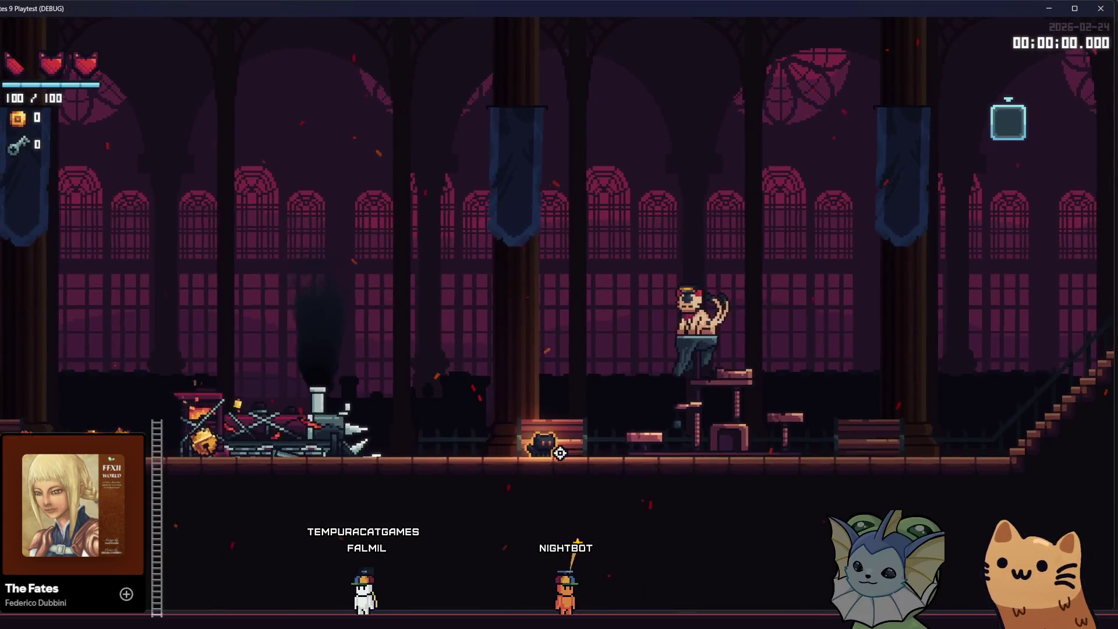
Step: Dash right and repeatedly blast the ghosts and bells, then stop the playtest
key("d")
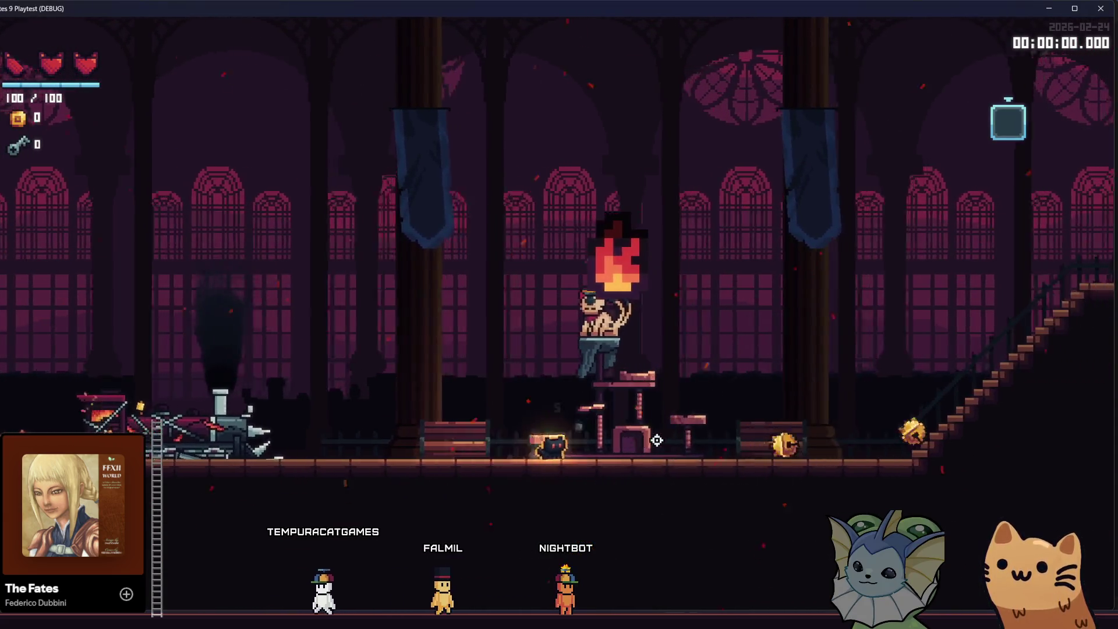
left_click(711, 384)
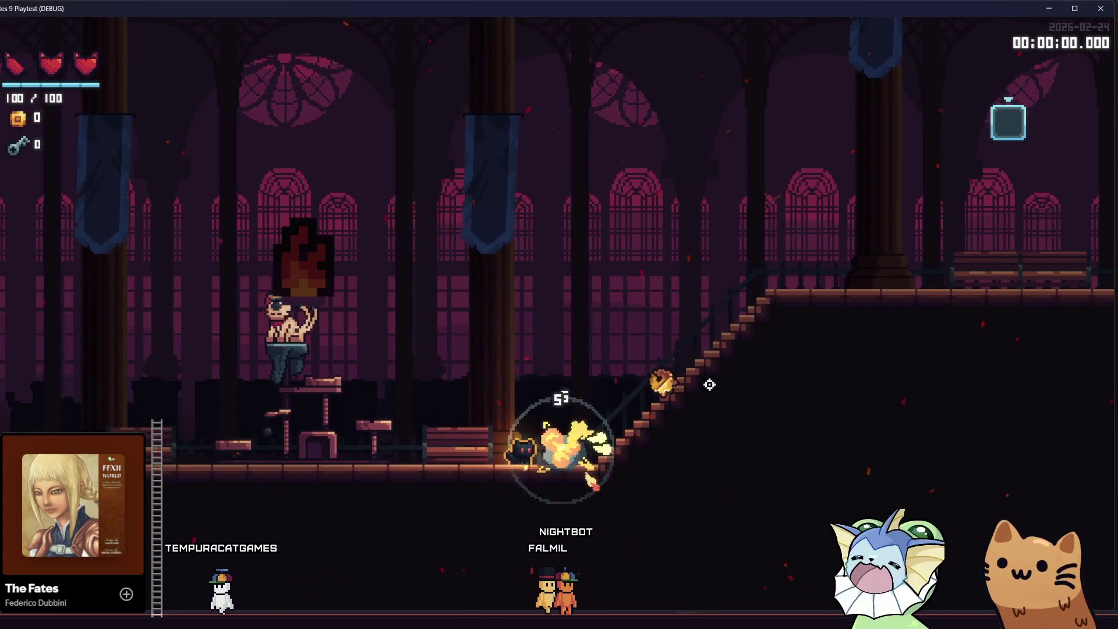
left_click(575, 429)
left_click(579, 432)
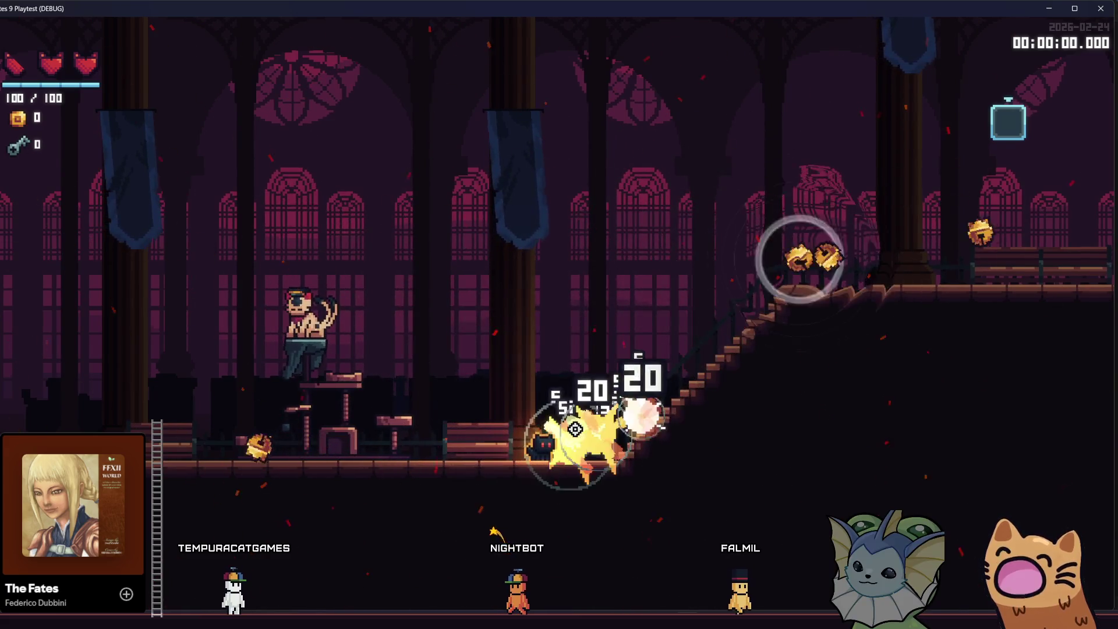
left_click(588, 434)
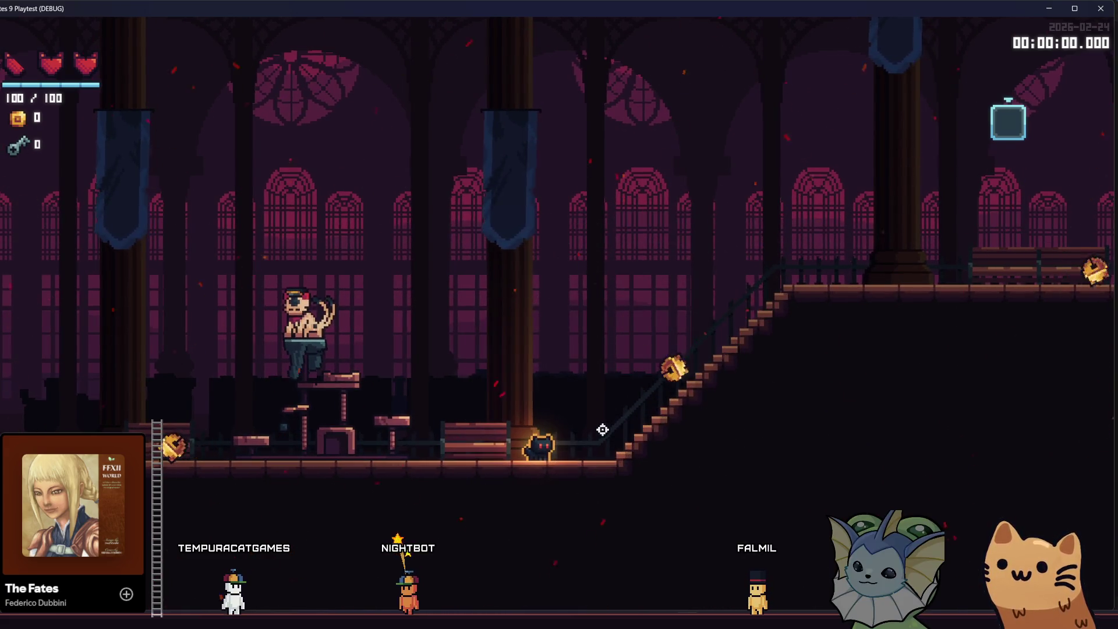
left_click(617, 419)
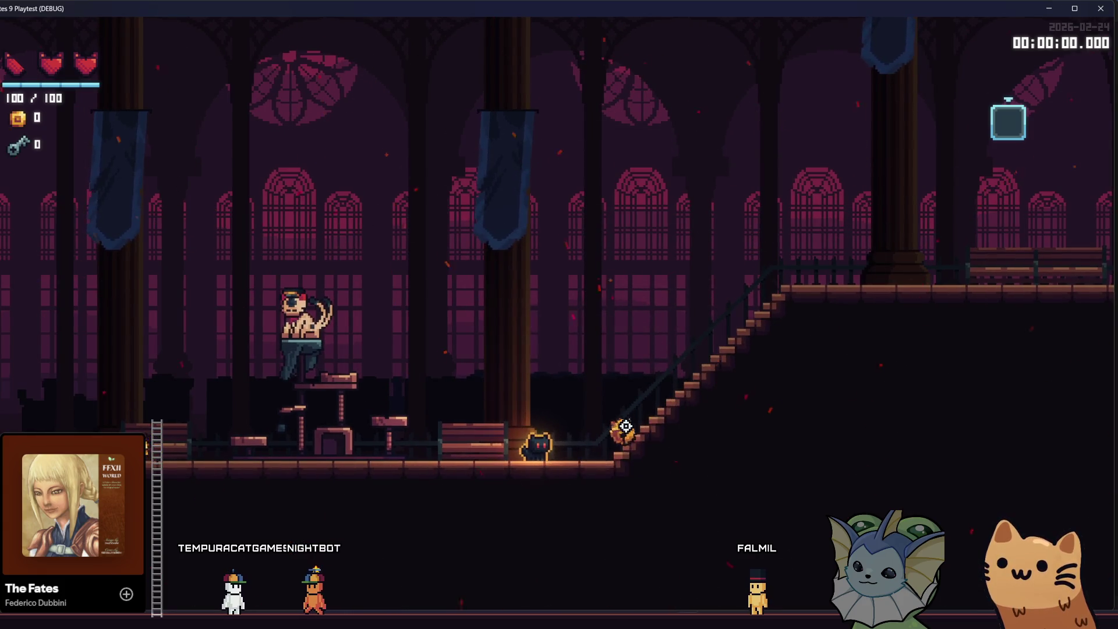
left_click(618, 419)
left_click(626, 425)
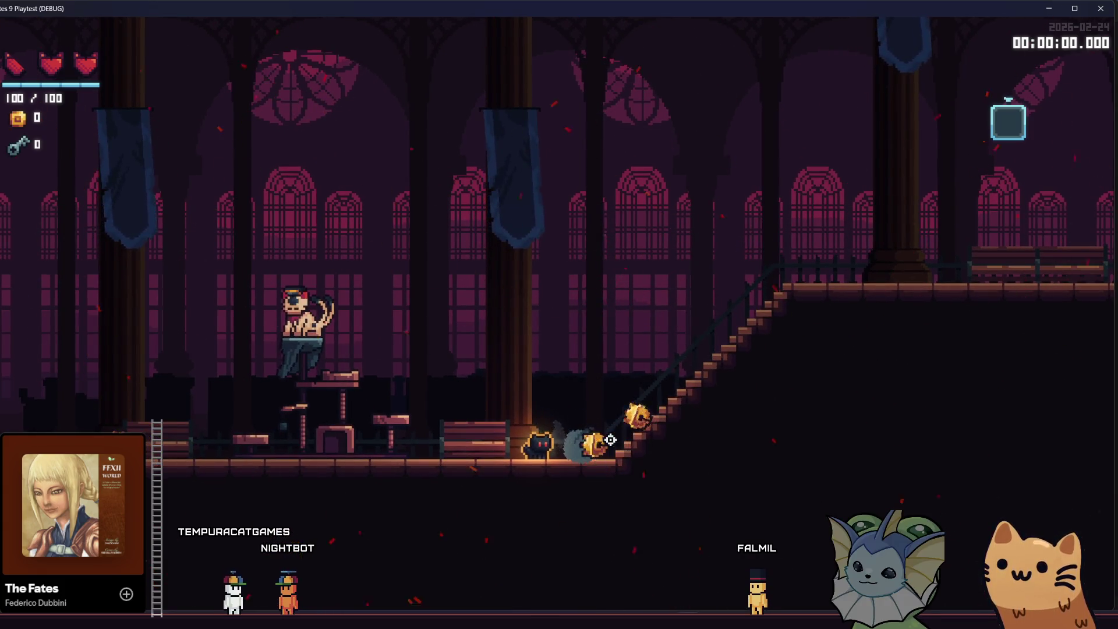
left_click(610, 440)
left_click(610, 440)
left_click(610, 440)
left_click(610, 440)
left_click(610, 440)
left_click(610, 440)
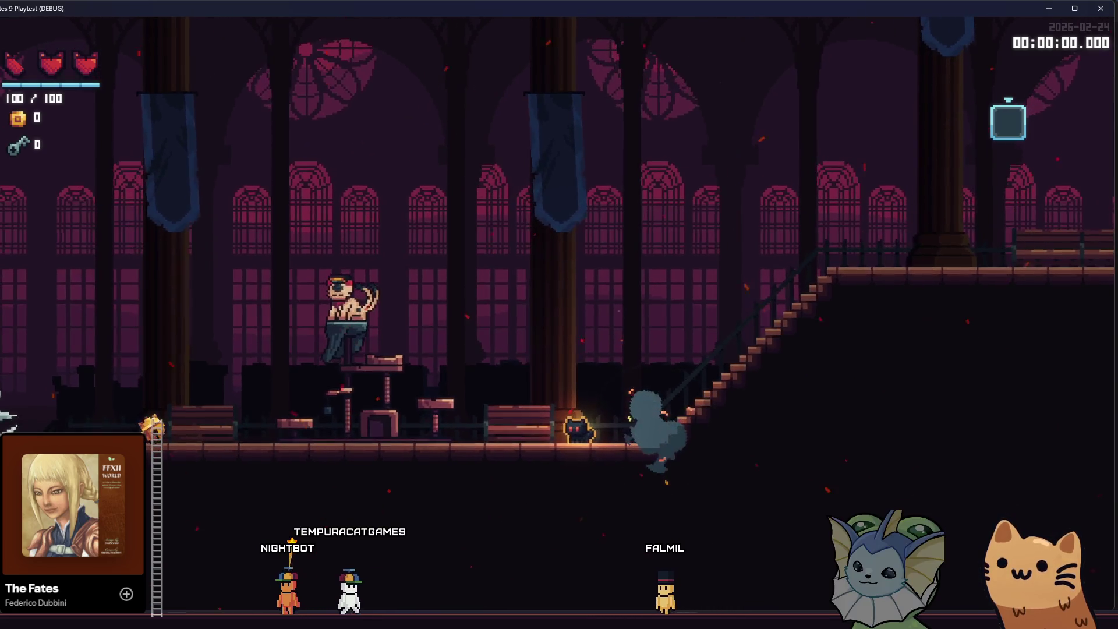
key("F8")
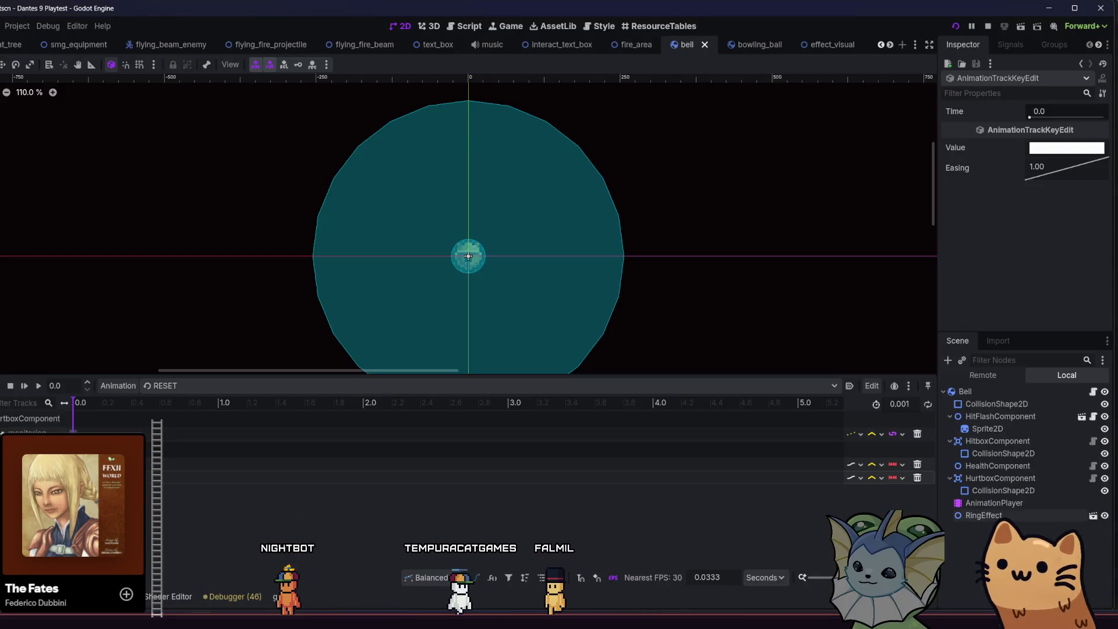
Step: Make the RESET key's colour value fully transparent (ffffff00) and save
left_click(1090, 149)
left_click(1030, 410)
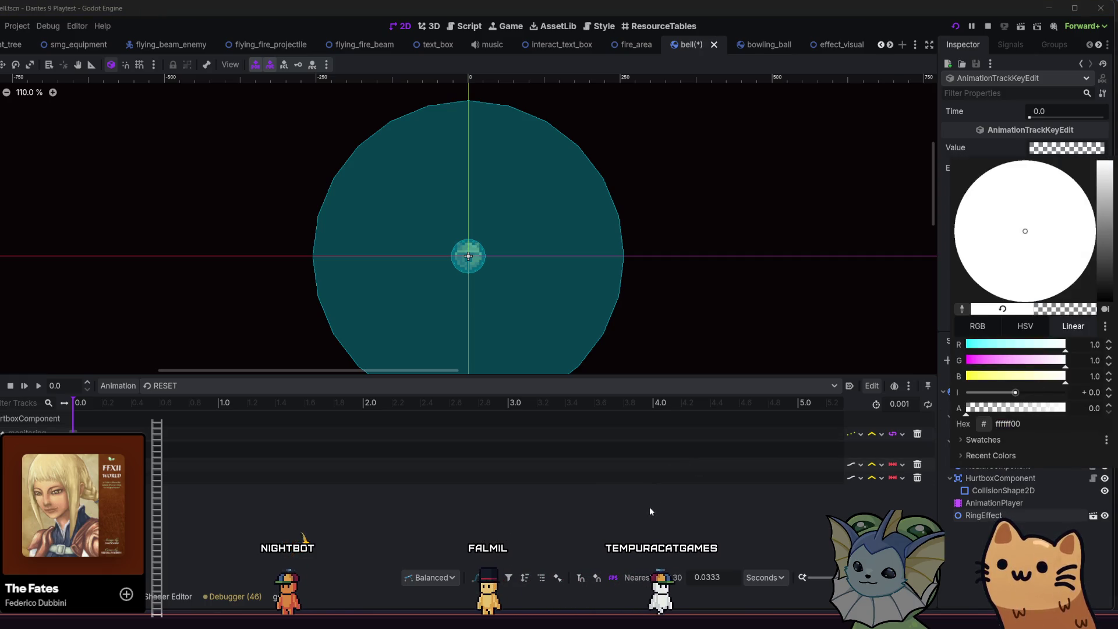
key("ctrl+s")
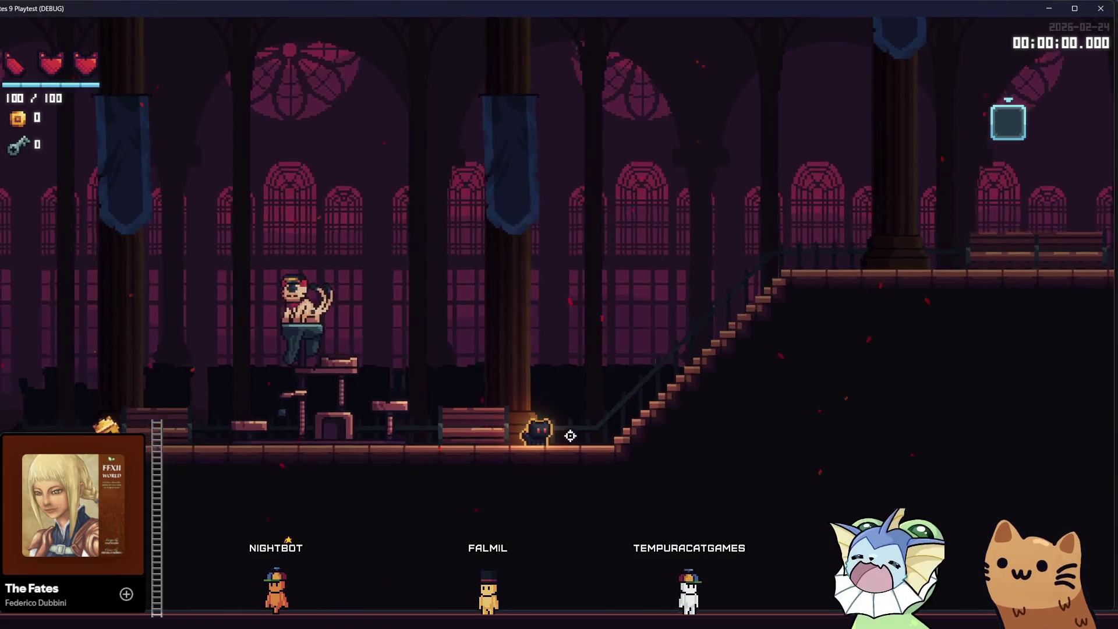
Step: Fire repeated shockwaves at the bells until they chain-explode, then leave the game
left_click(594, 423)
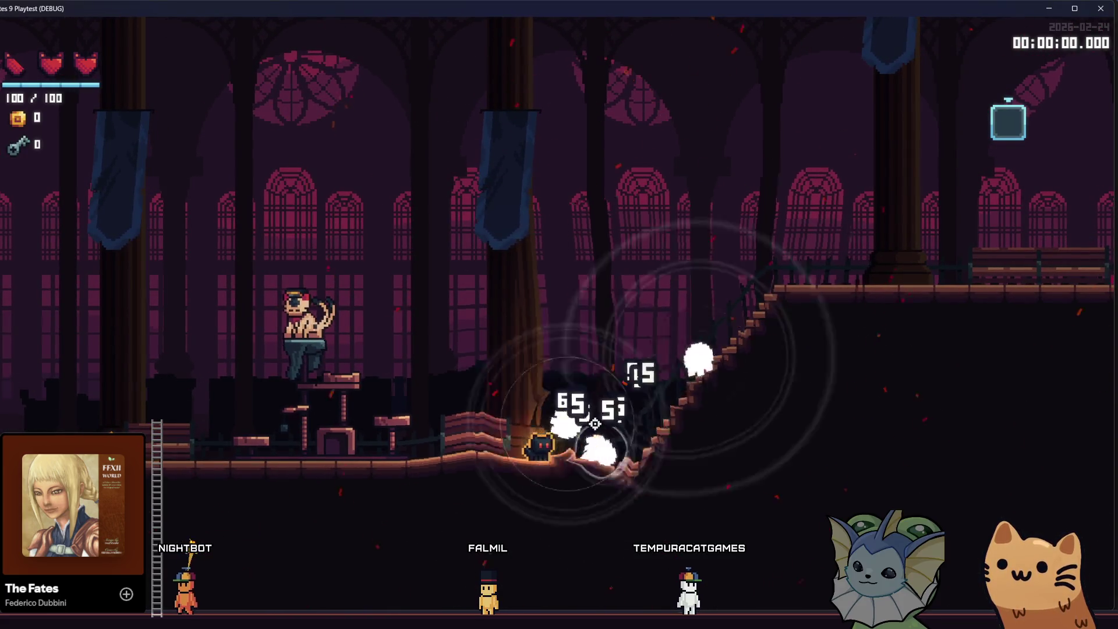
left_click(595, 424)
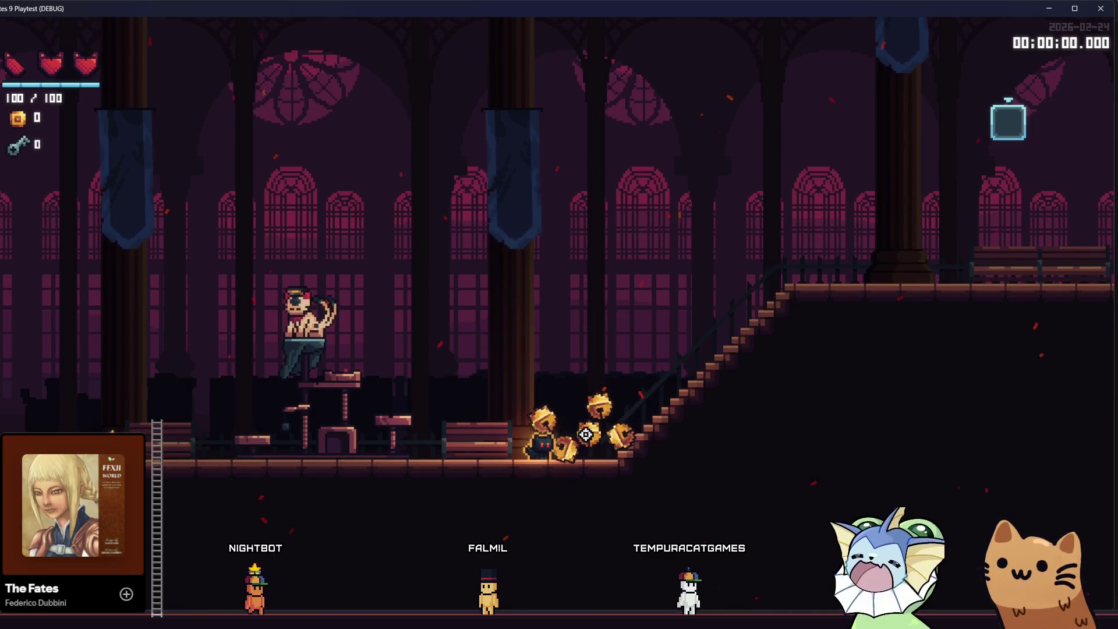
left_click(586, 434)
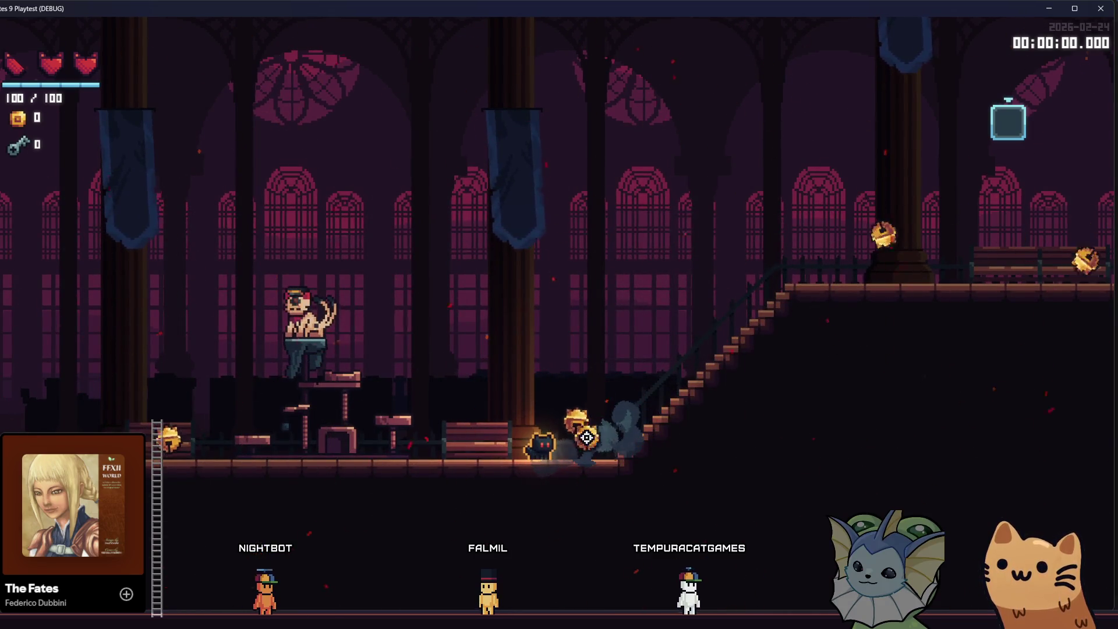
left_click(587, 437)
left_click(588, 437)
left_click(588, 437)
left_click(588, 437)
left_click(588, 437)
left_click(588, 436)
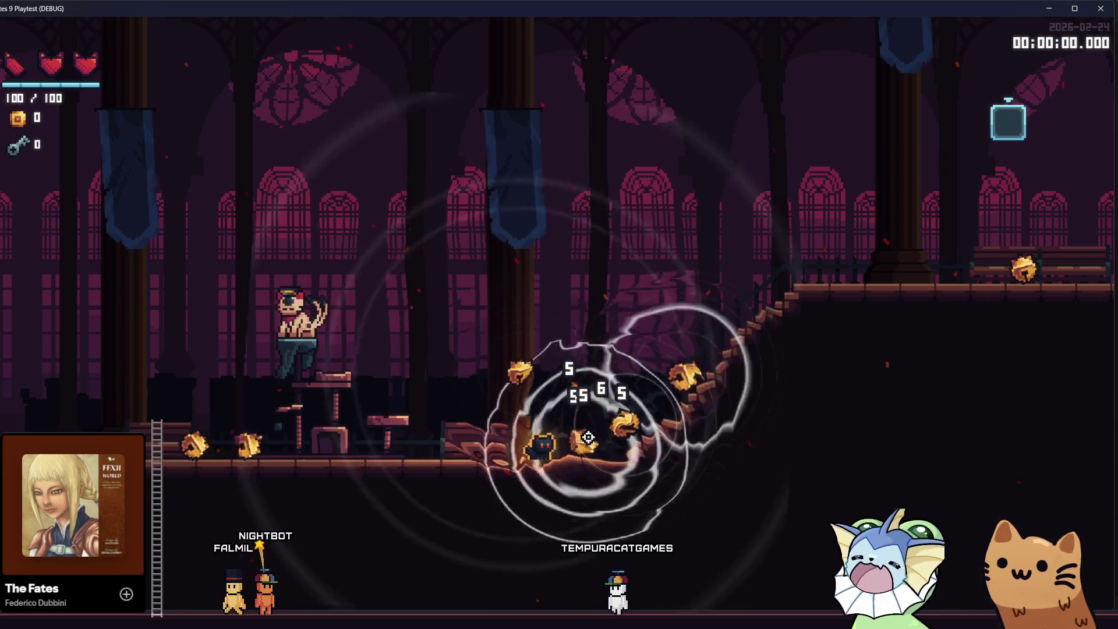
left_click(588, 437)
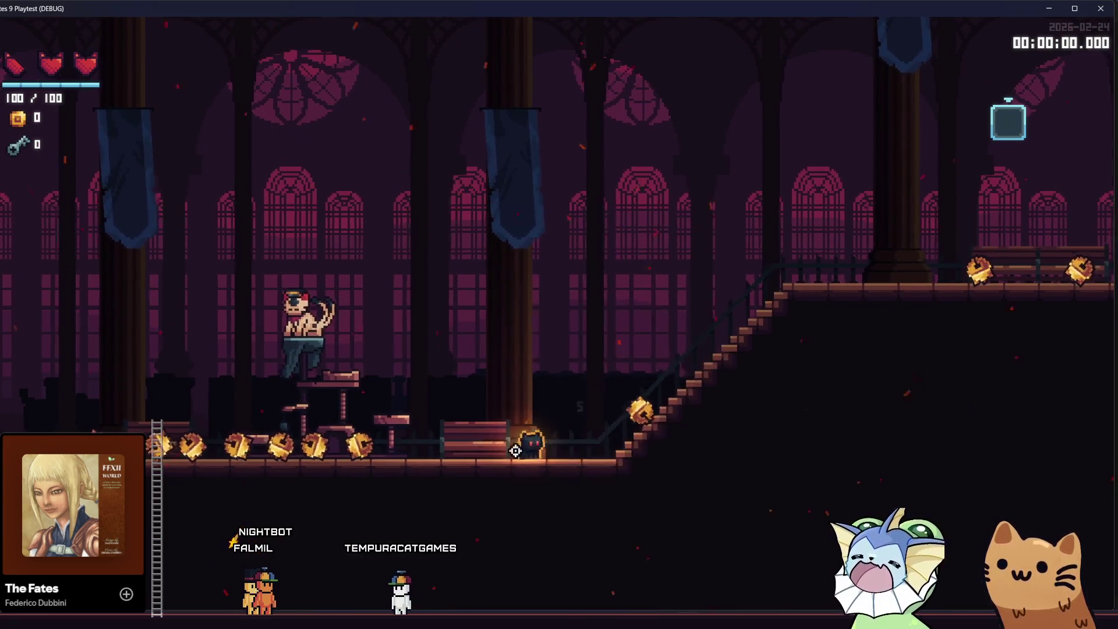
left_click(424, 449)
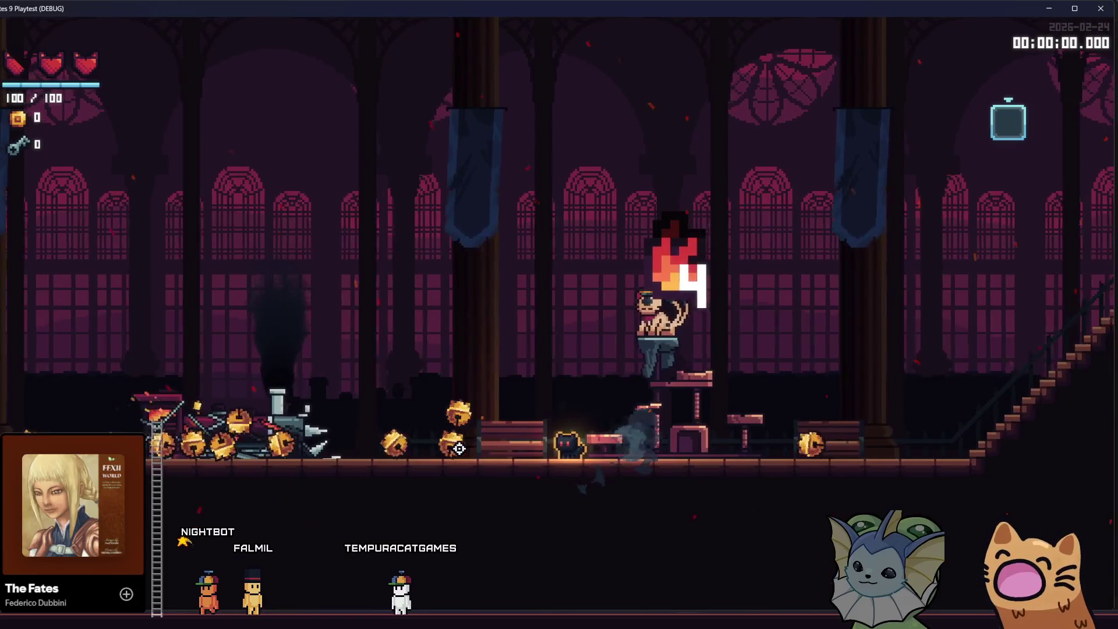
left_click(459, 449)
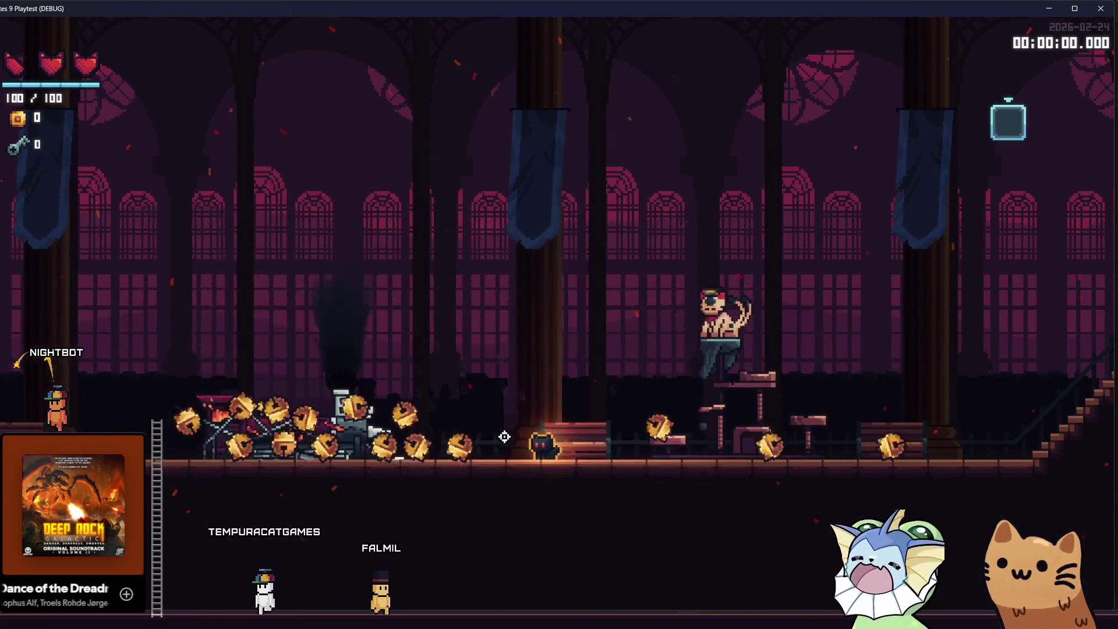
left_click(504, 436)
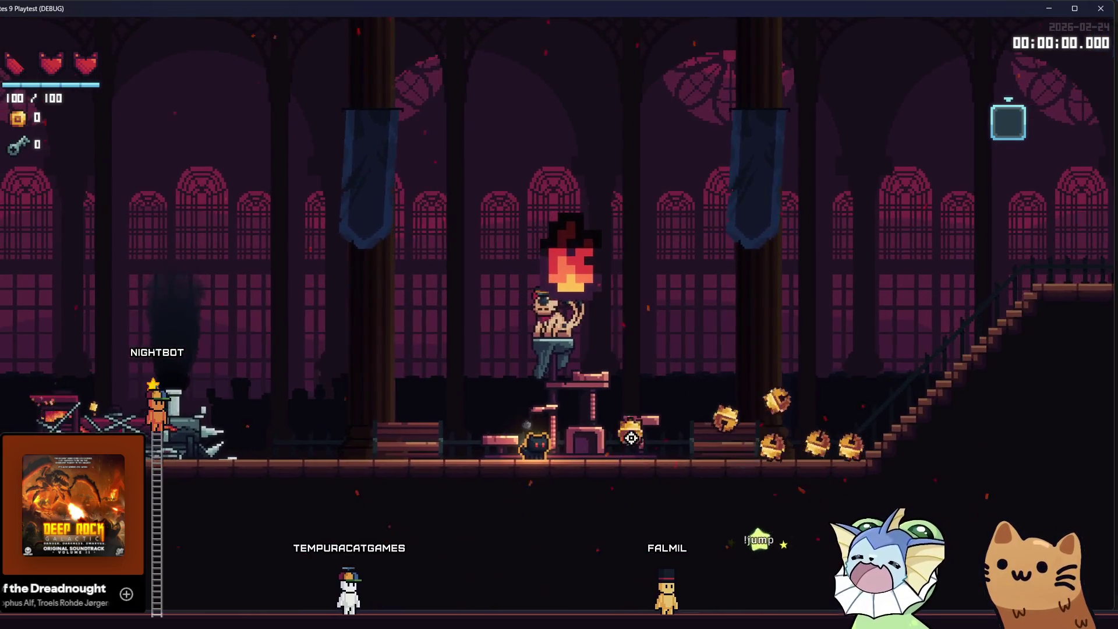
left_click(624, 439)
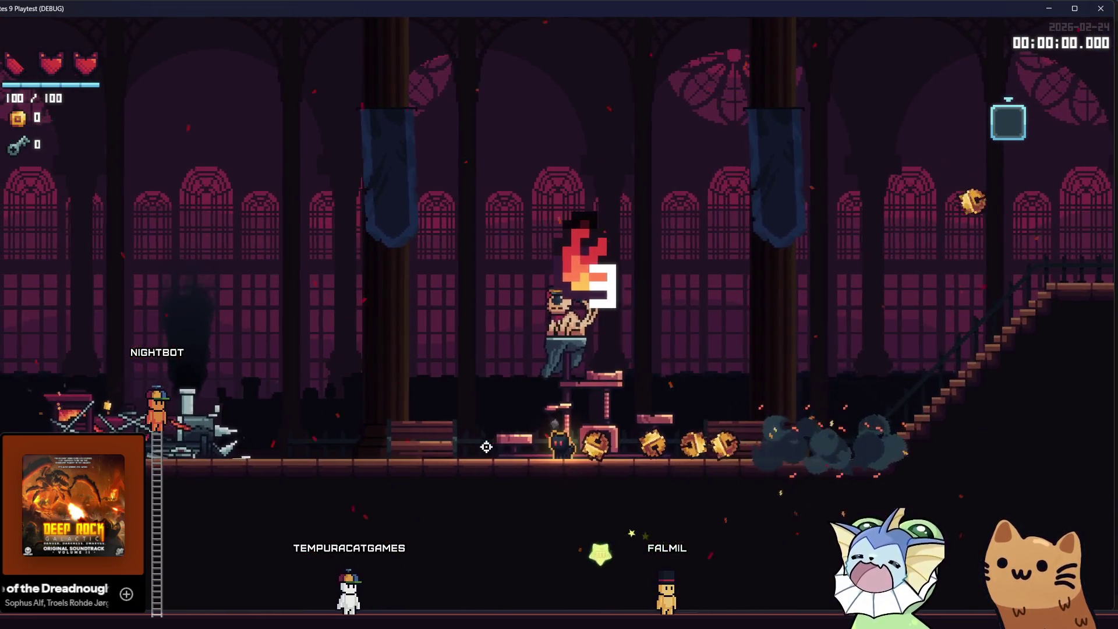
left_click(436, 424)
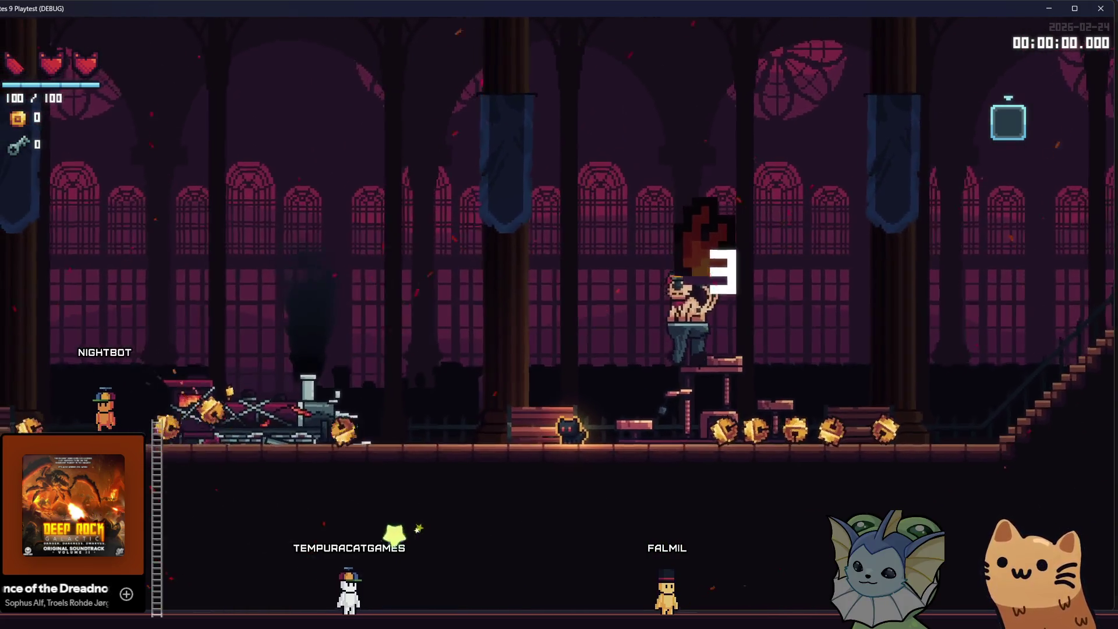
key("alt+Tab")
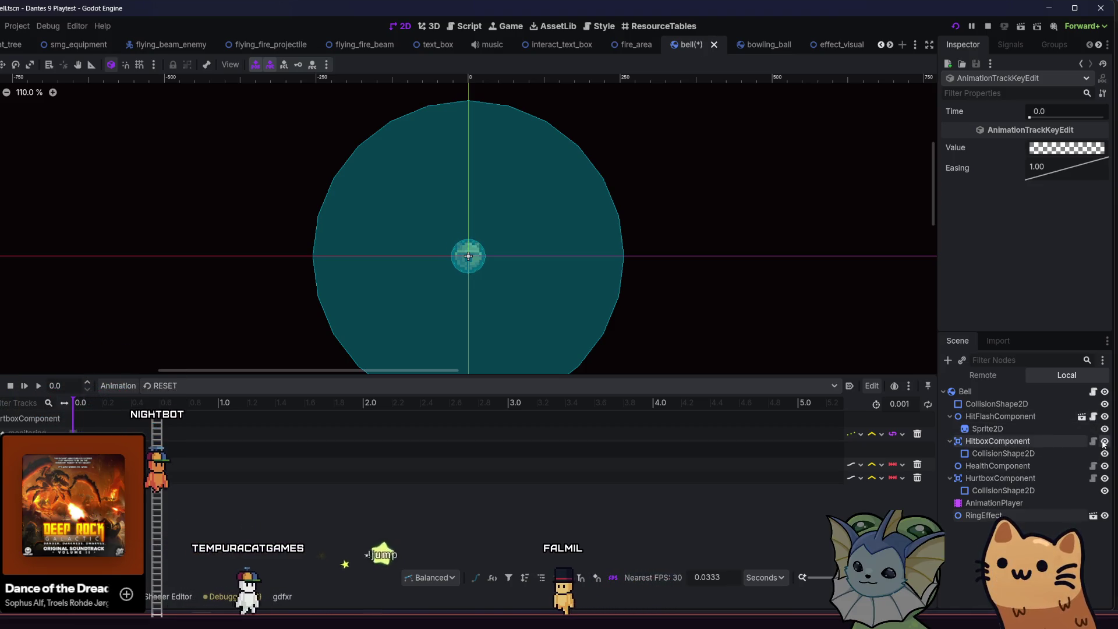
Step: Hide HurtboxComponent, scrub through the ring animation, save, and switch to GitHub Desktop
left_click(1104, 466)
left_click(1105, 478)
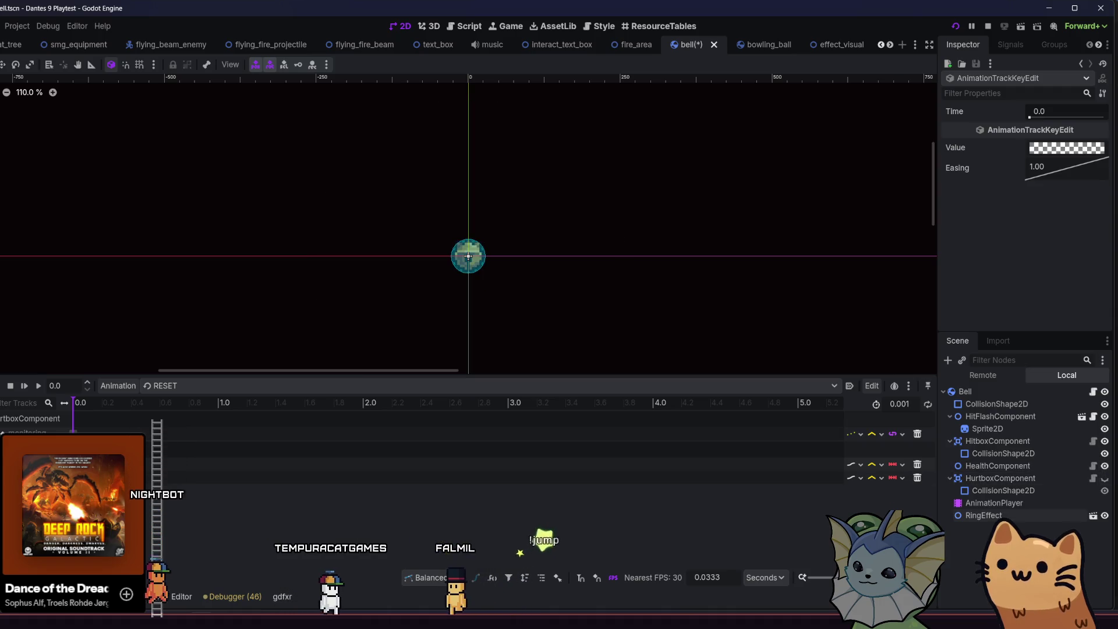
left_click(163, 385)
left_click(168, 417)
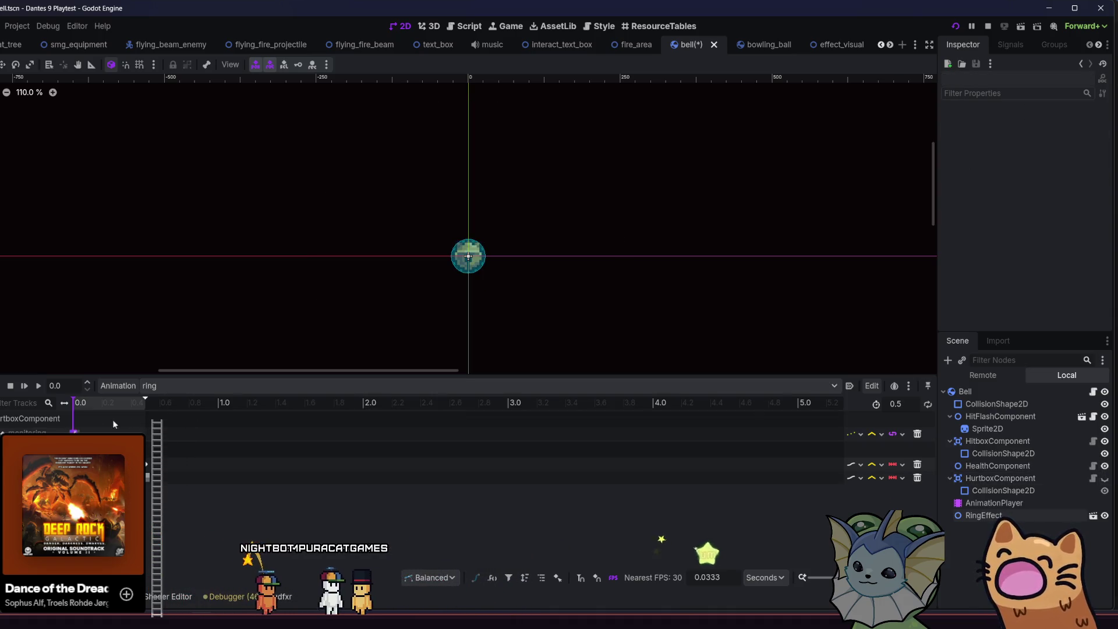
mouse_move(98, 409)
left_mouse_down()
mouse_move(125, 406)
mouse_move(67, 416)
mouse_move(137, 408)
mouse_move(27, 421)
mouse_move(178, 416)
left_mouse_up()
key("ctrl+s")
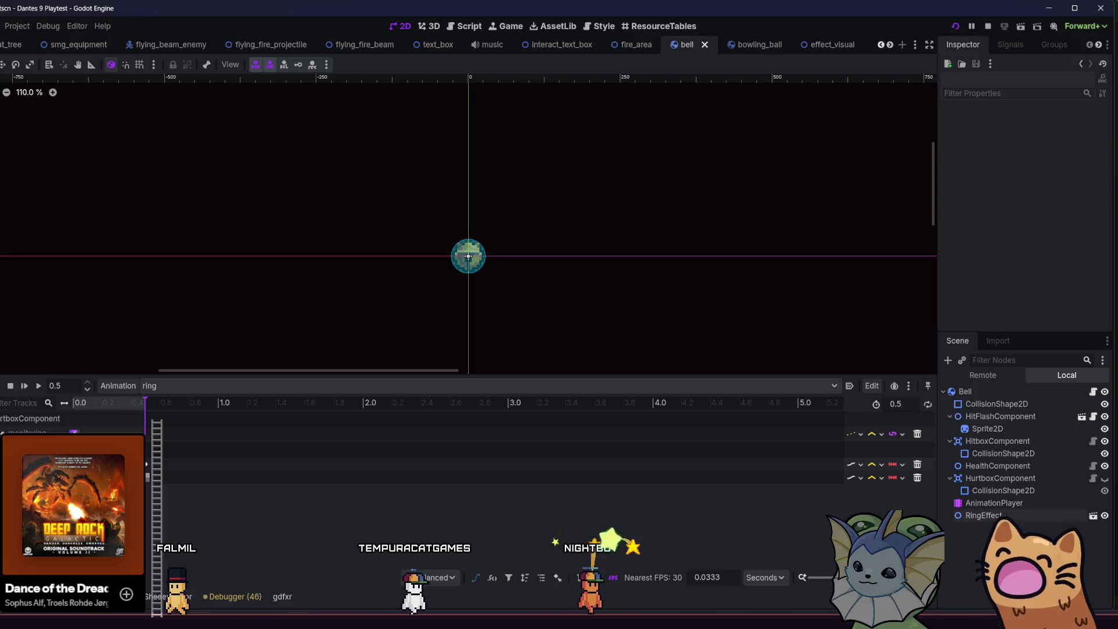
key("alt+Tab")
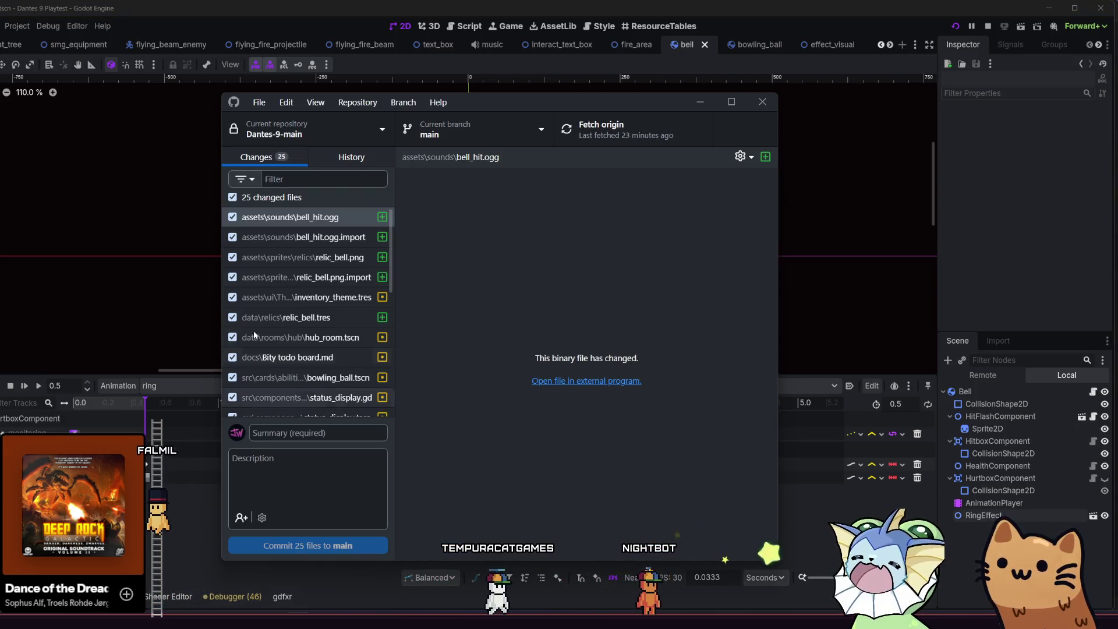
Step: Commit the 25 files as 'bells and stuff good luck', push to origin, then fetch
scroll(317, 402, "down", 1)
scroll(318, 401, "down", 5)
left_click(300, 431)
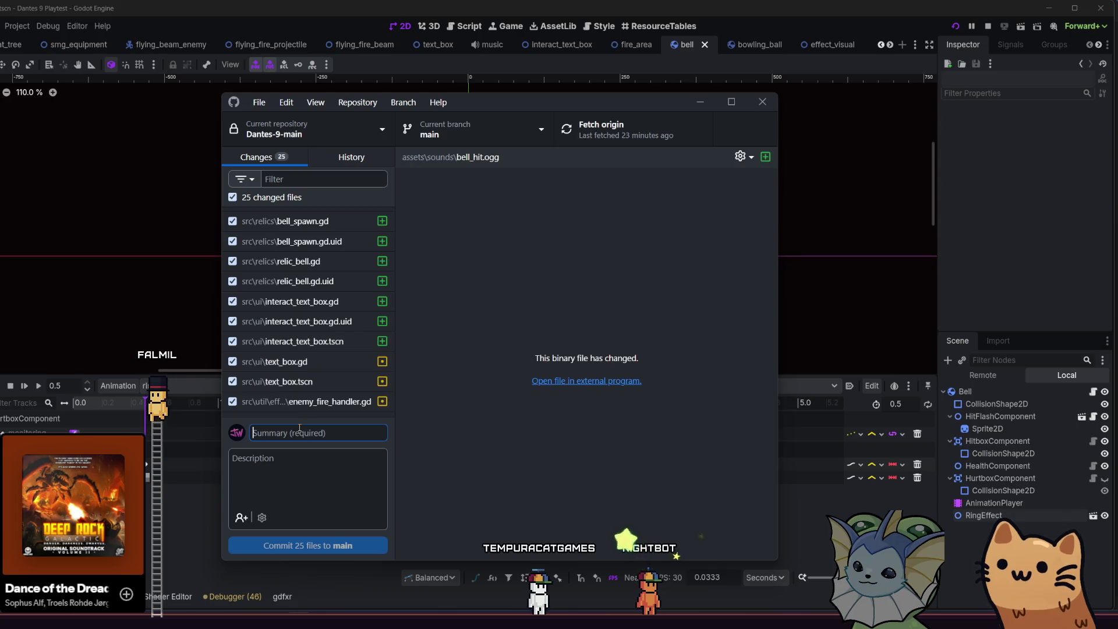
type("bells an")
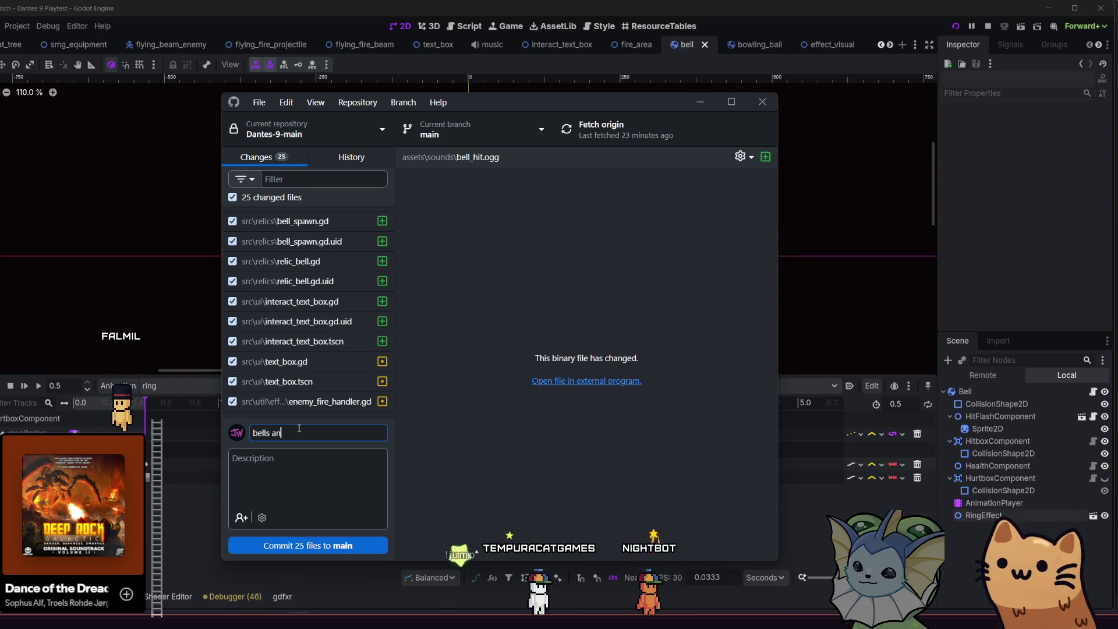
type("d stuff g")
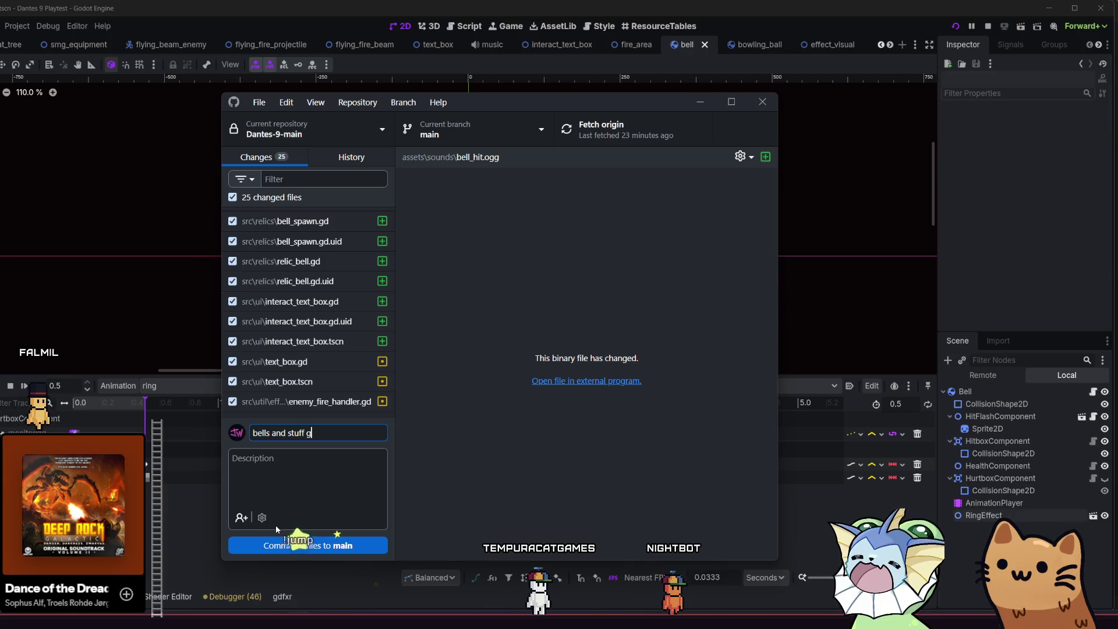
type("ood lc")
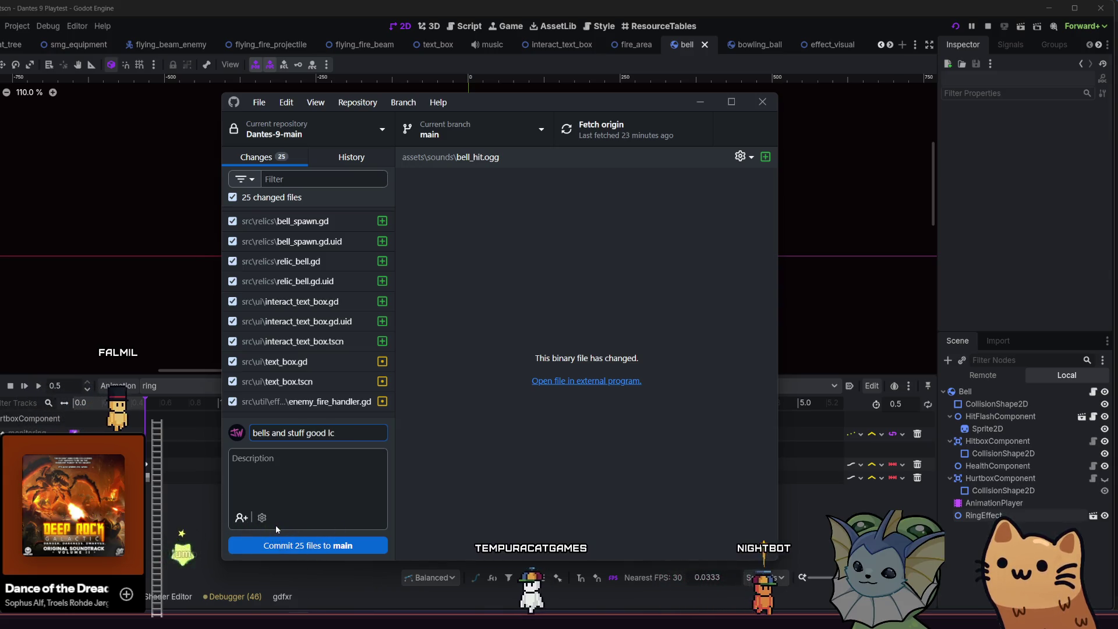
key("BackSpace")
type("uck")
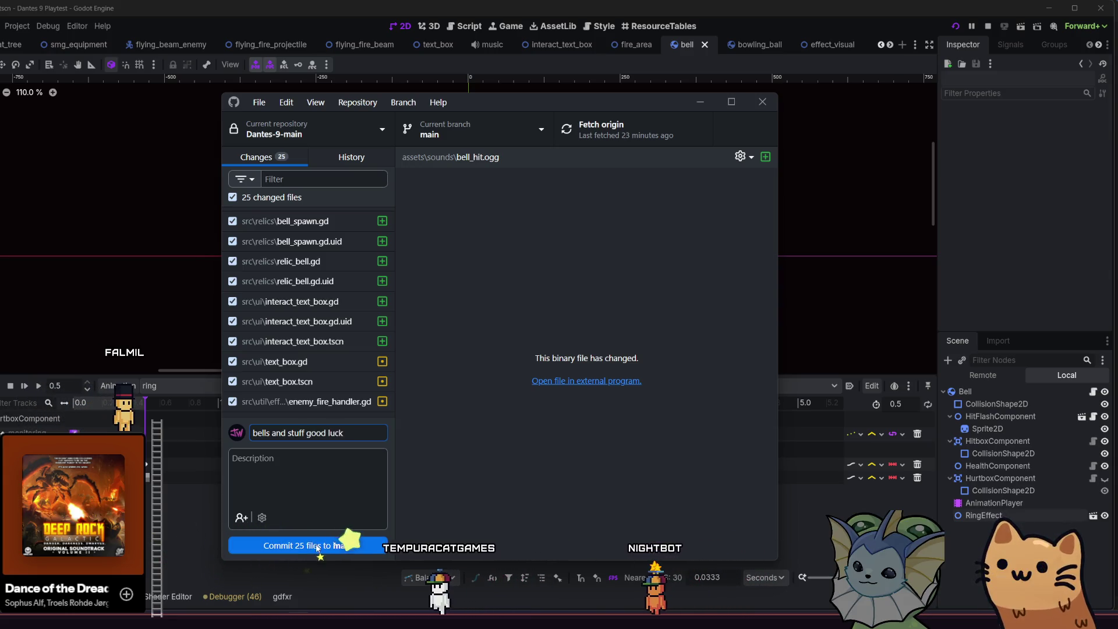
left_click(313, 546)
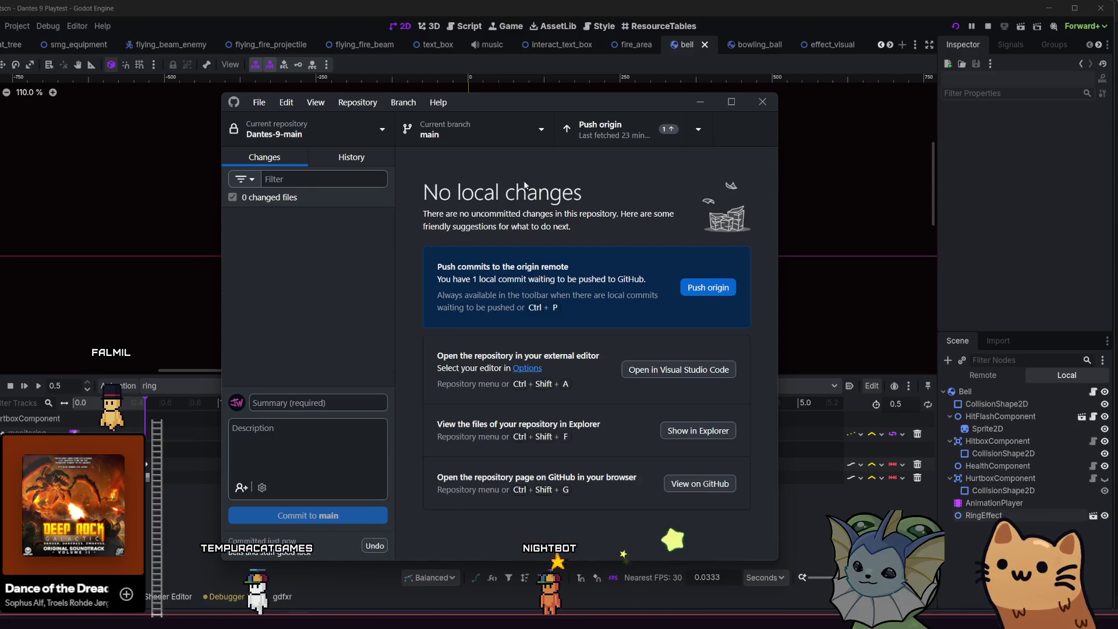
left_click(595, 138)
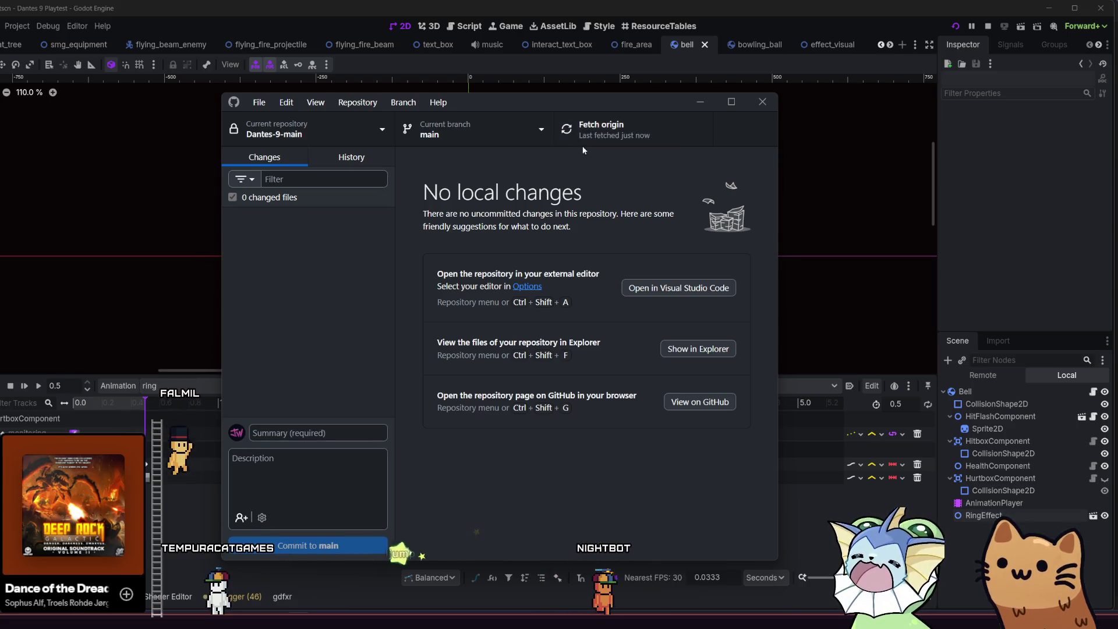
left_click(577, 139)
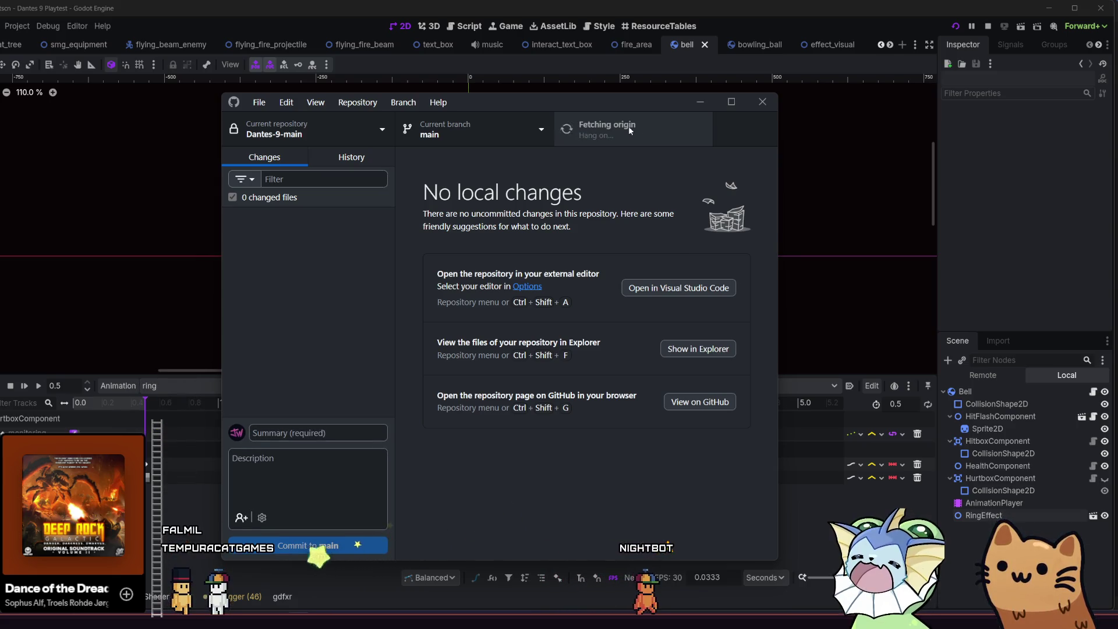
Step: Minimize GitHub Desktop to return to Godot, later bringing it back up
left_click(700, 102)
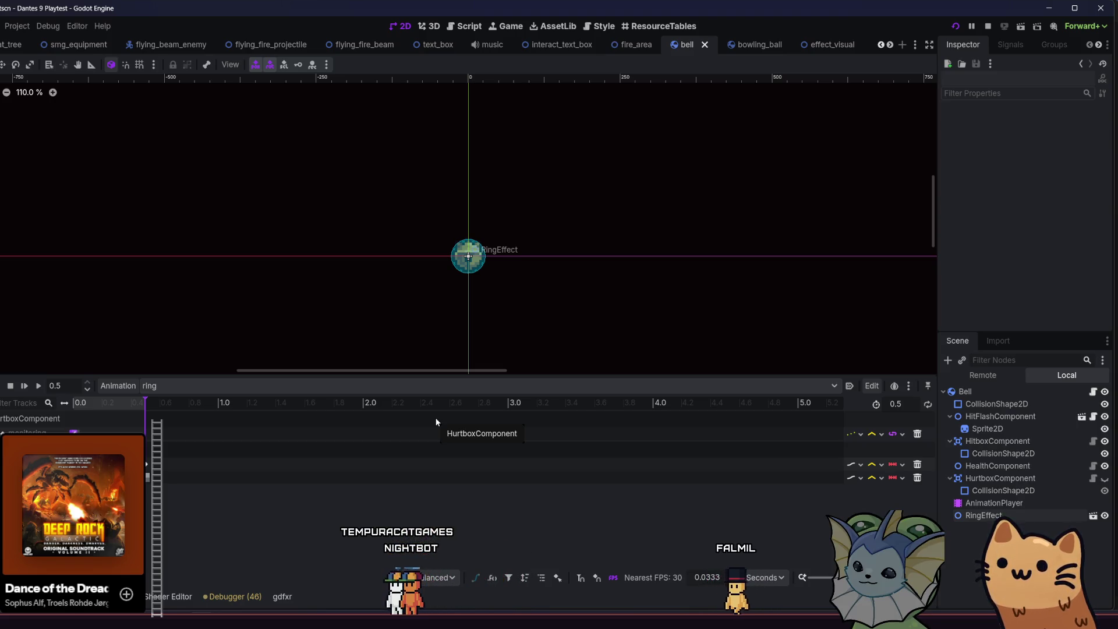
left_click(292, 609)
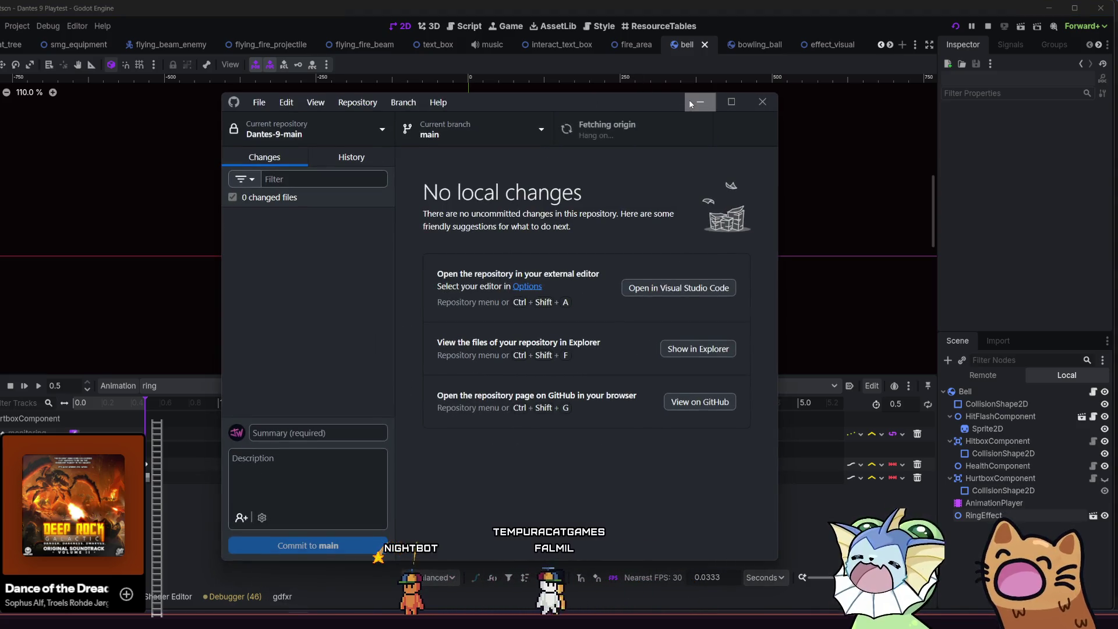
left_click(699, 101)
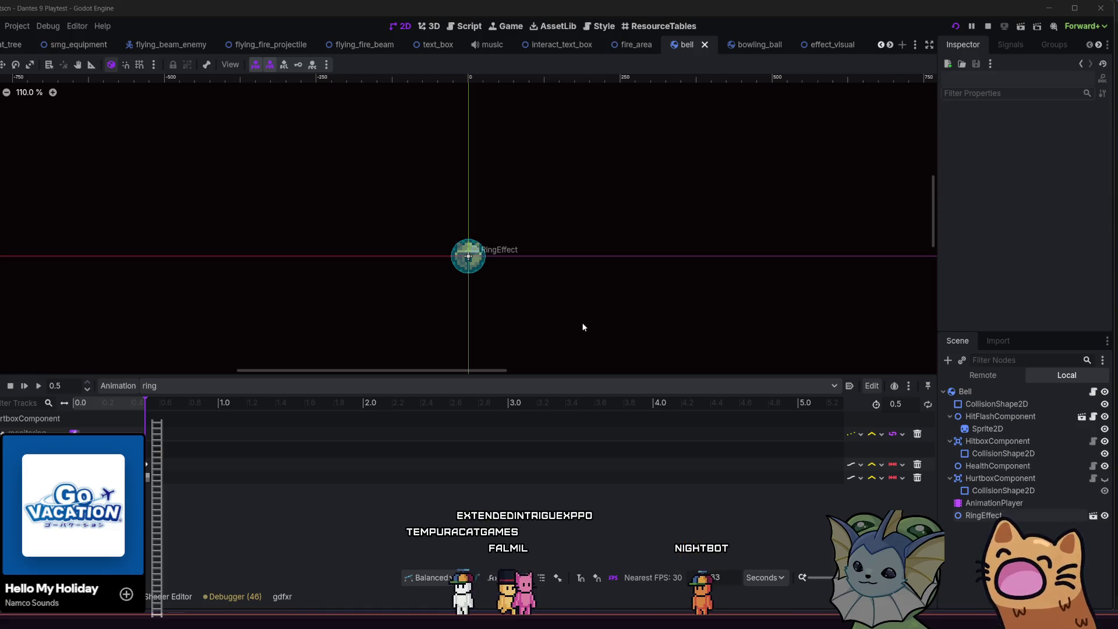
Step: Select the RingEffect node and open its ring_effect scene in the editor
left_click(1056, 516)
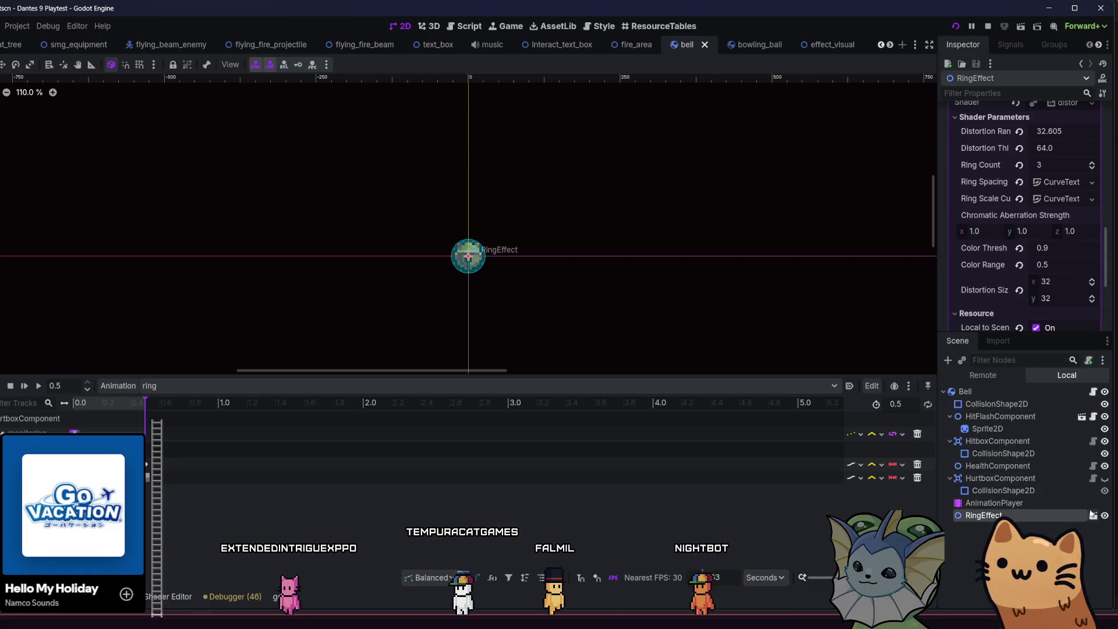
left_click(1092, 515)
Step: Attach a new ring_effect.gd script to the RingEffect root node
left_click(1066, 392)
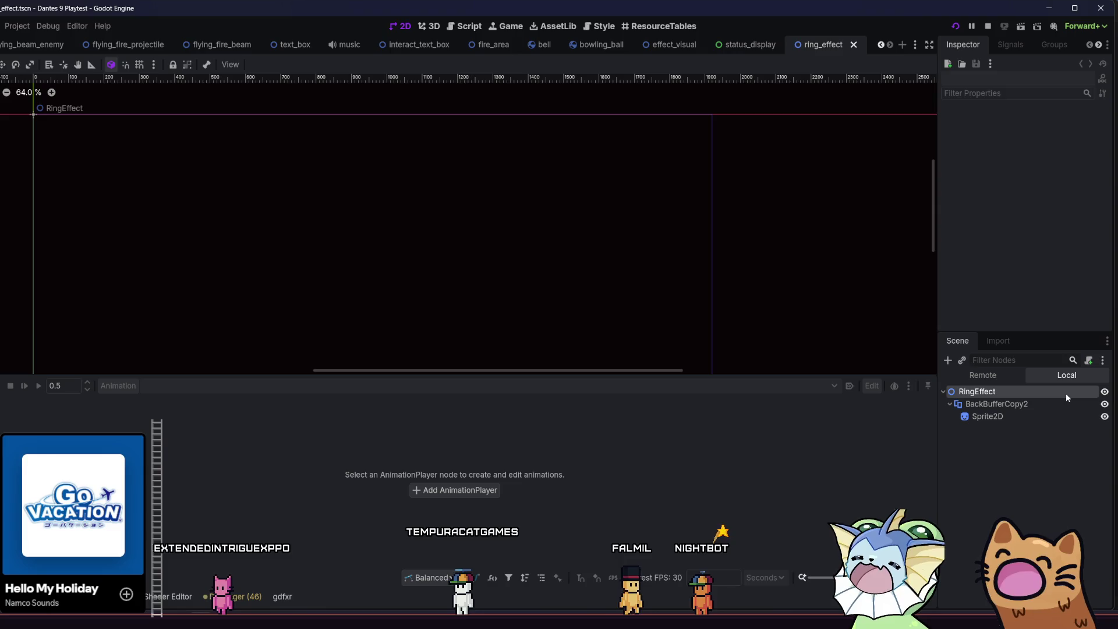
left_click(1088, 360)
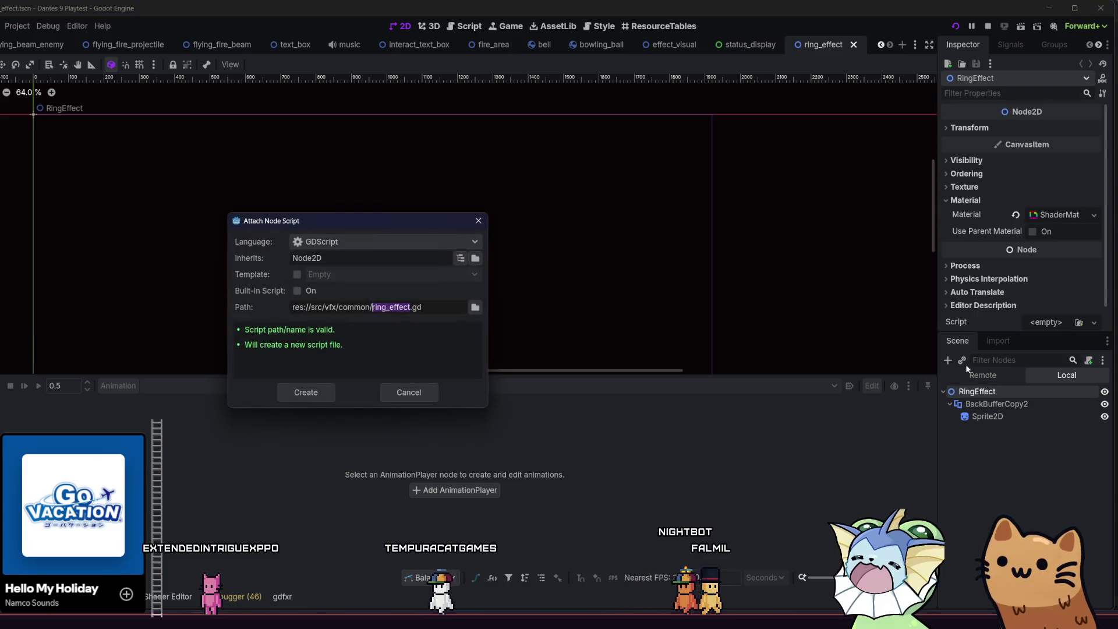
left_click(308, 392)
left_click(305, 393)
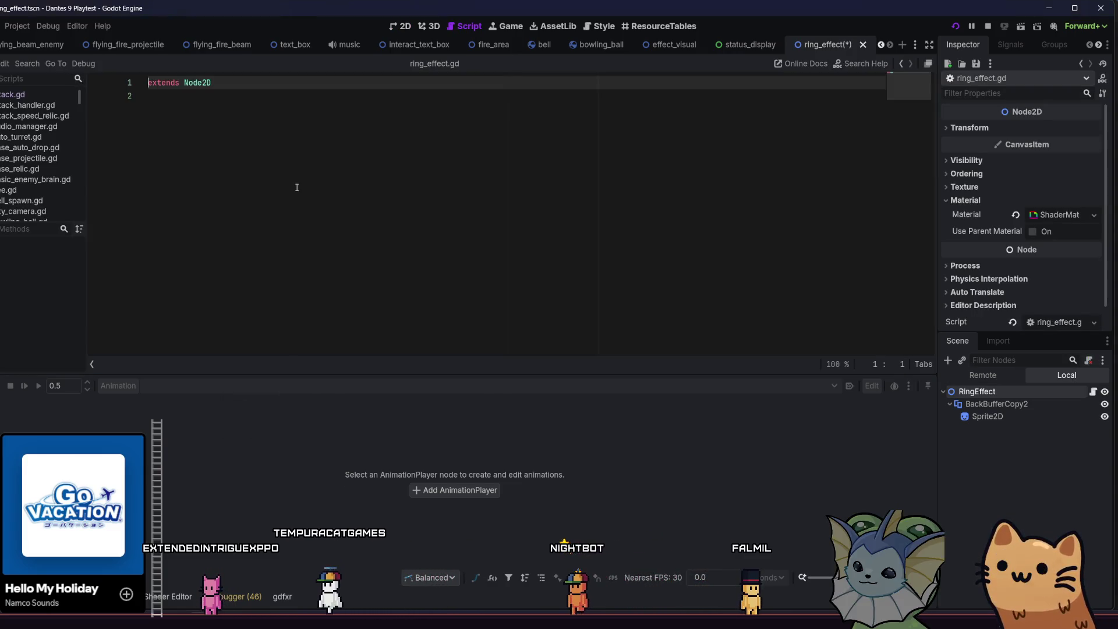
Step: Add a _process function setting global_rotation = 0.0, save, and relaunch the game
left_click(294, 125)
type("func _")
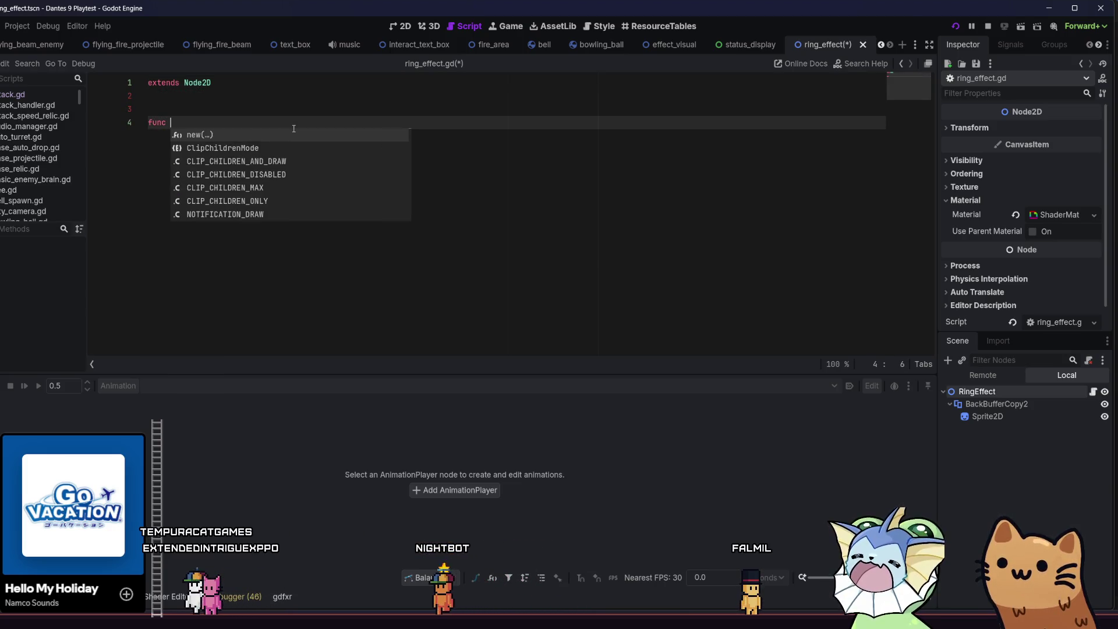
type("pro")
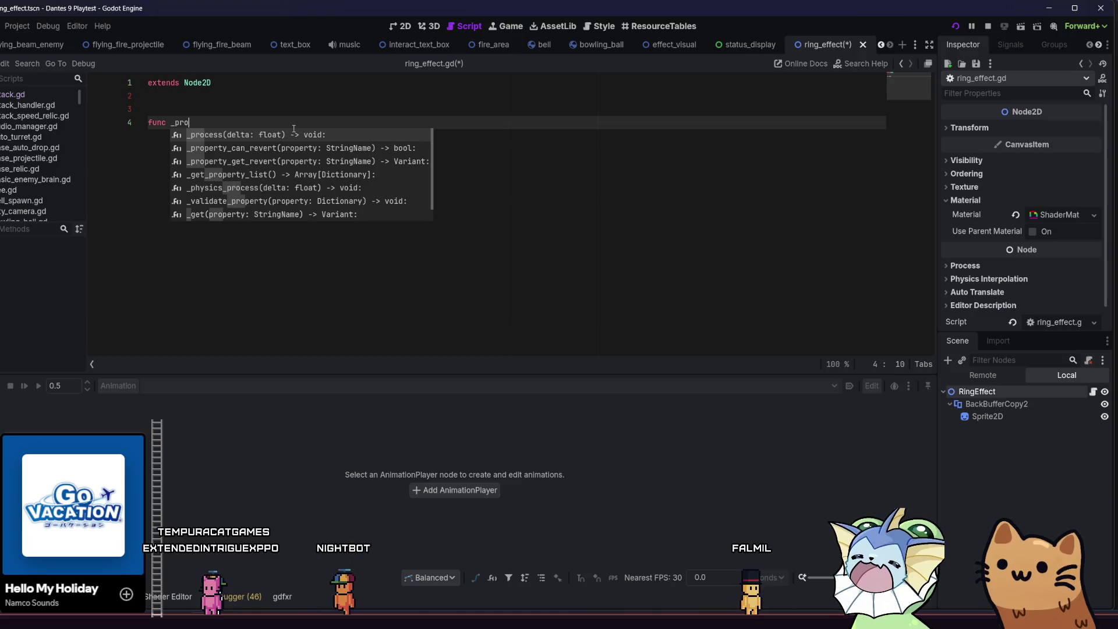
key("Return")
key("Return")
type("globa")
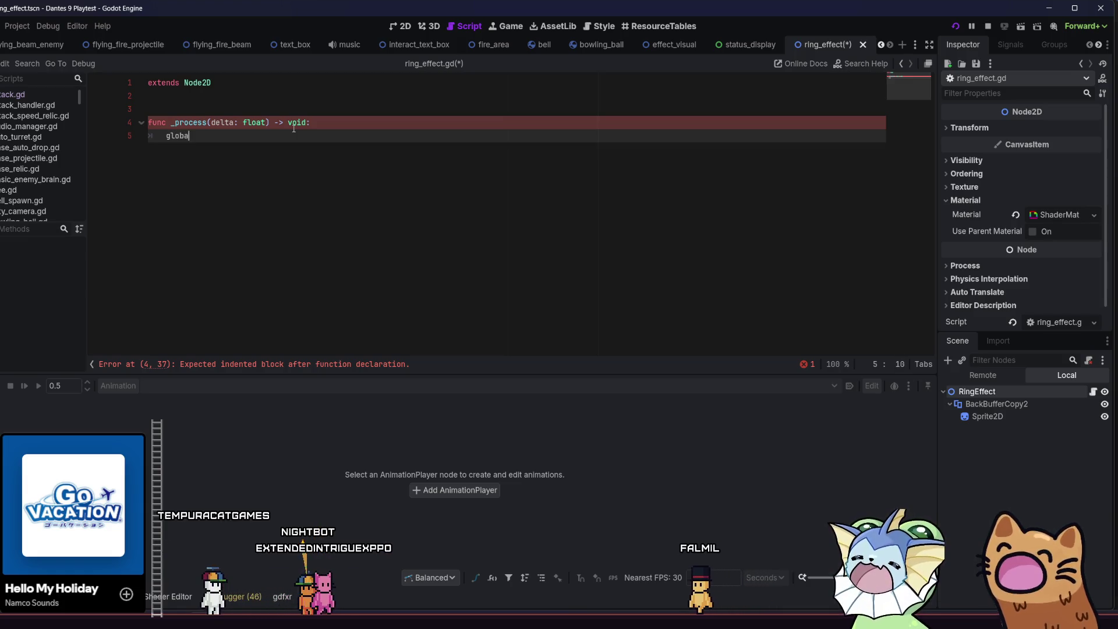
type("l_rotation")
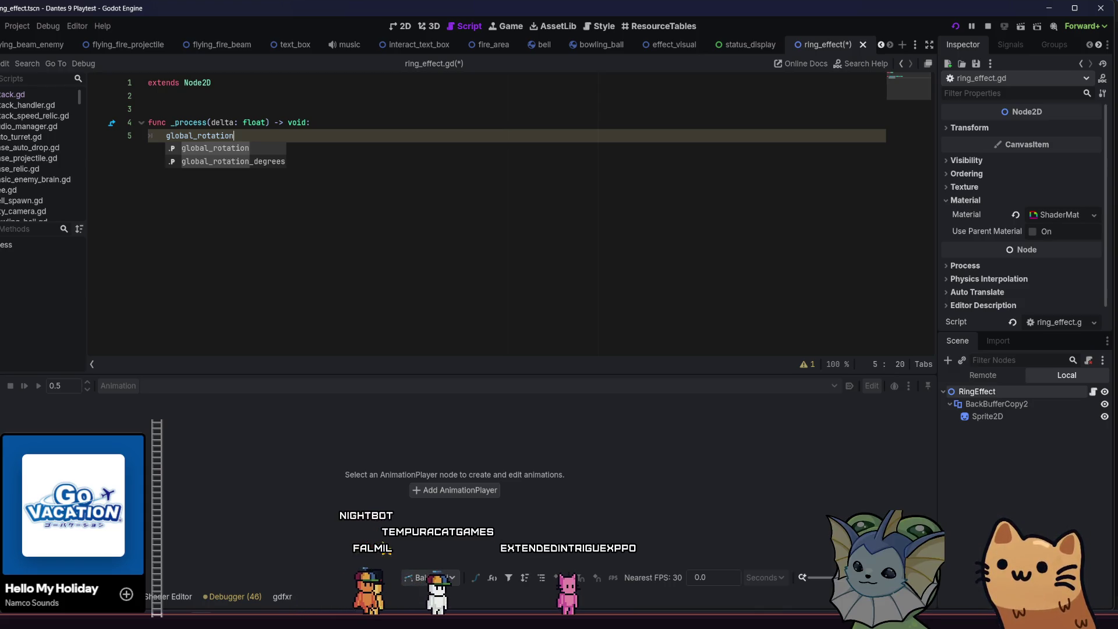
left_click(320, 152)
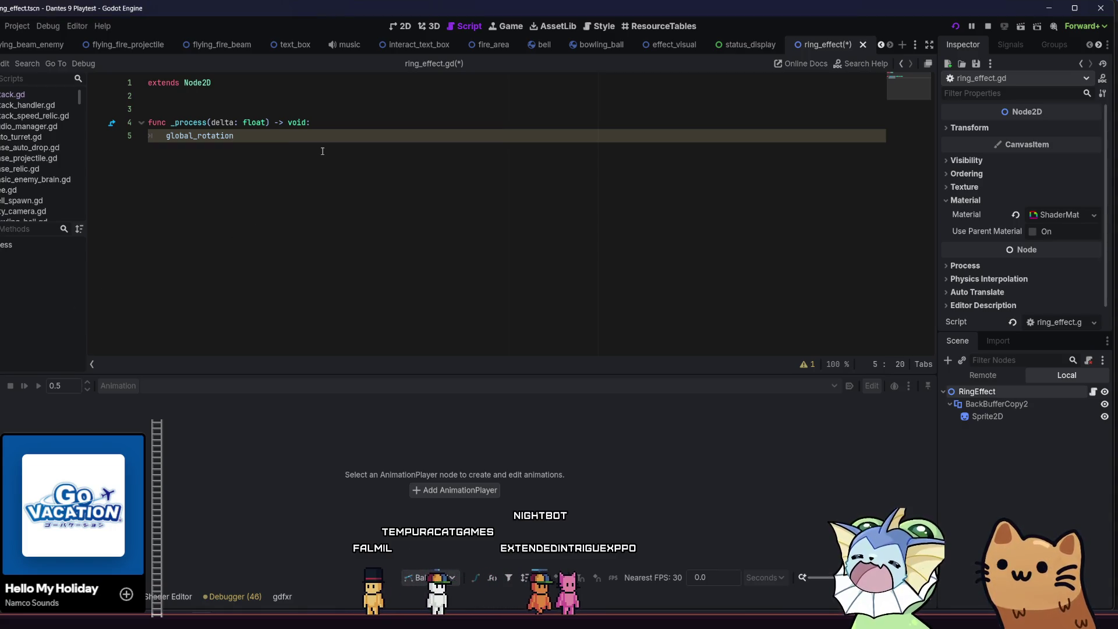
key("BackSpace")
key("BackSpace")
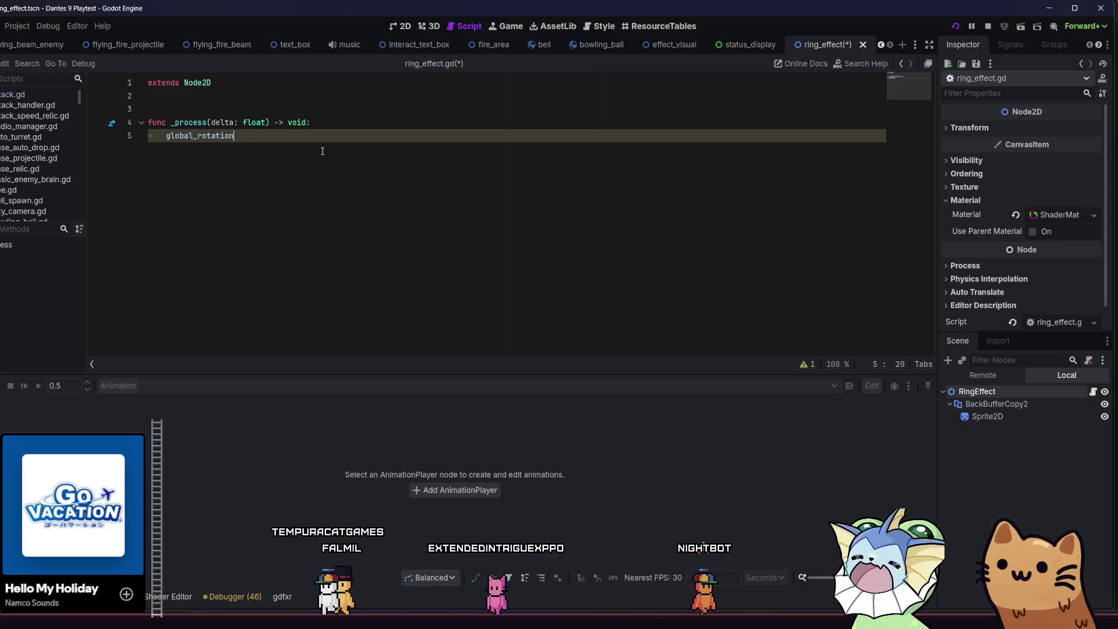
type(" = ")
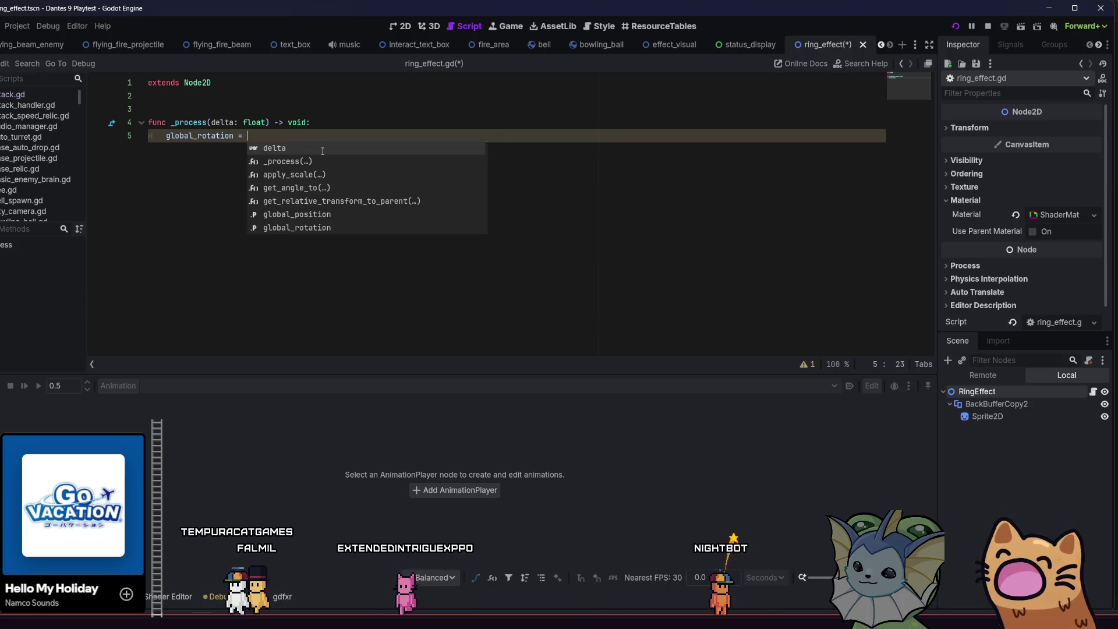
type("0.0")
key("ctrl+s")
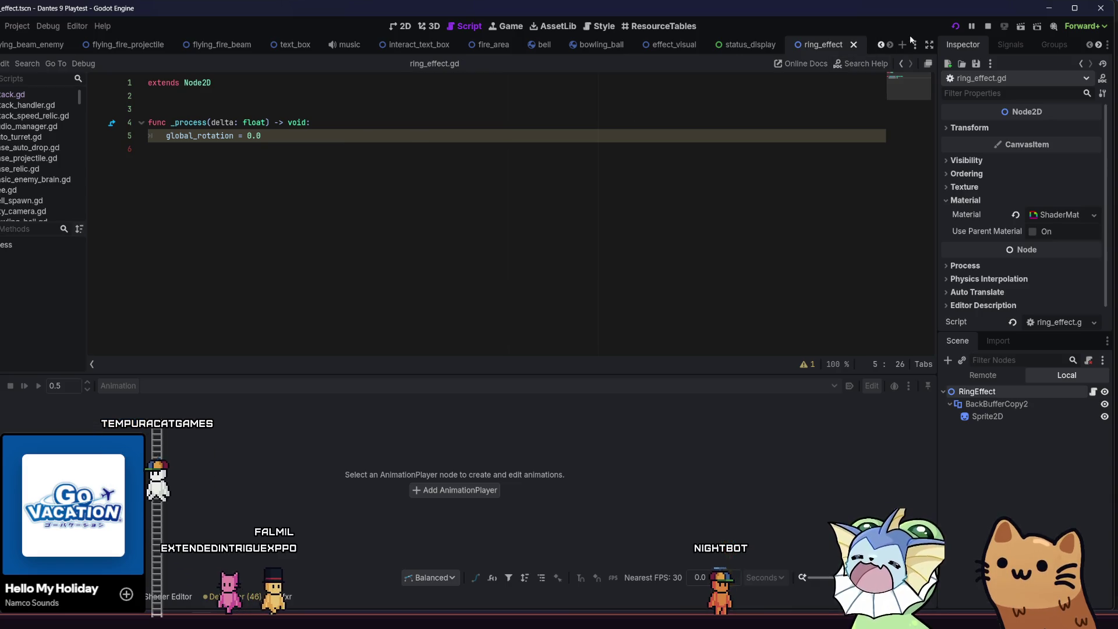
left_click(955, 26)
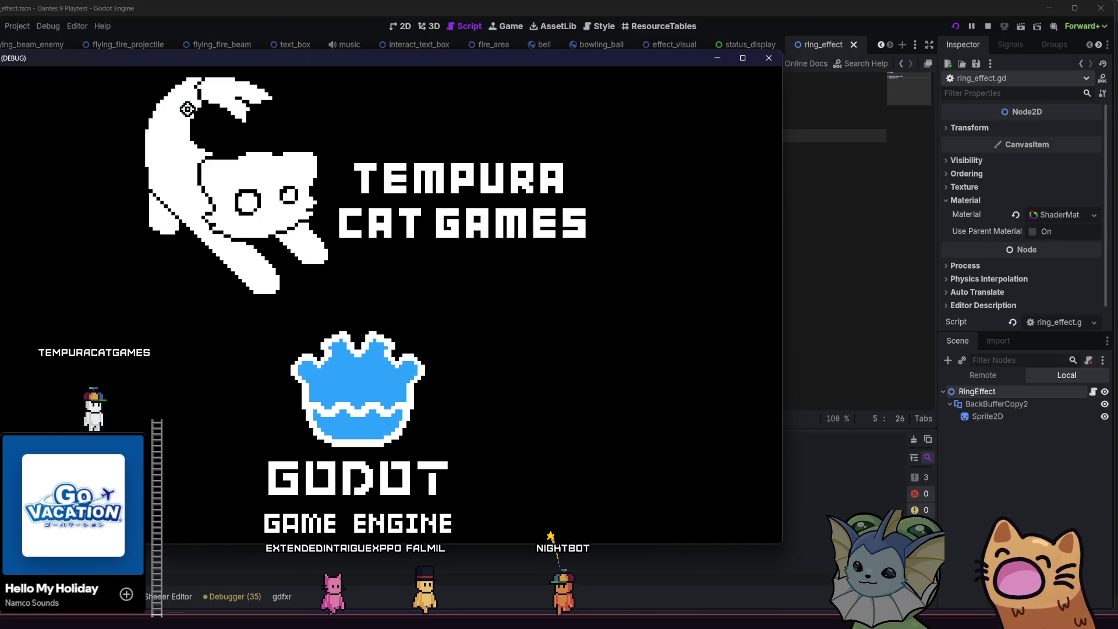
Step: Maximize the game window, start a new game and open the player debug options
key("super+Up")
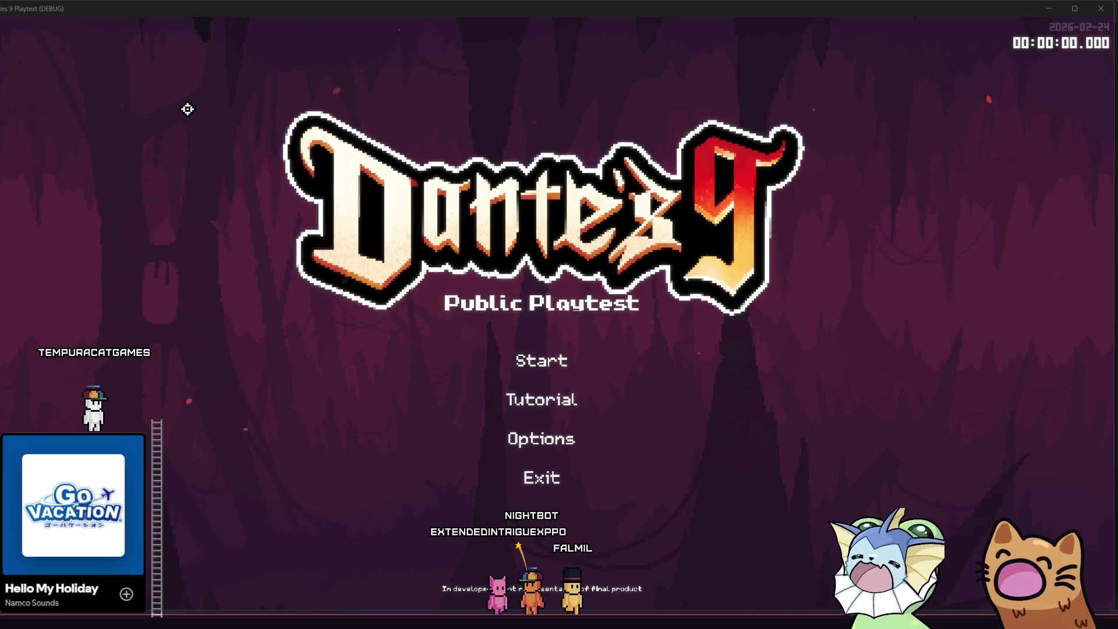
left_click(445, 358)
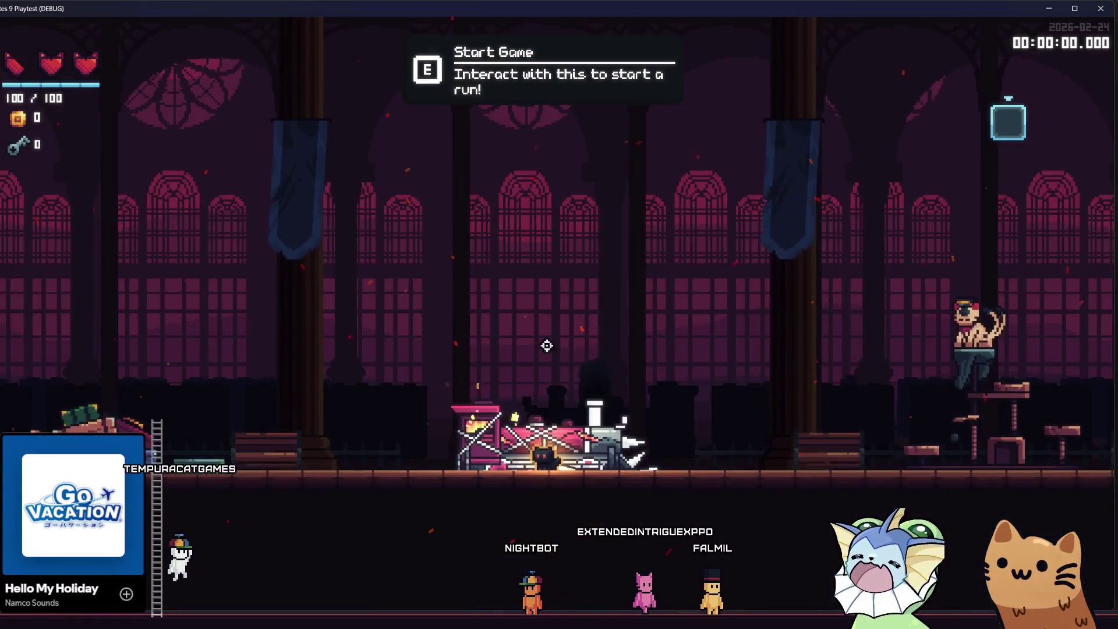
key("F1")
left_click(96, 204)
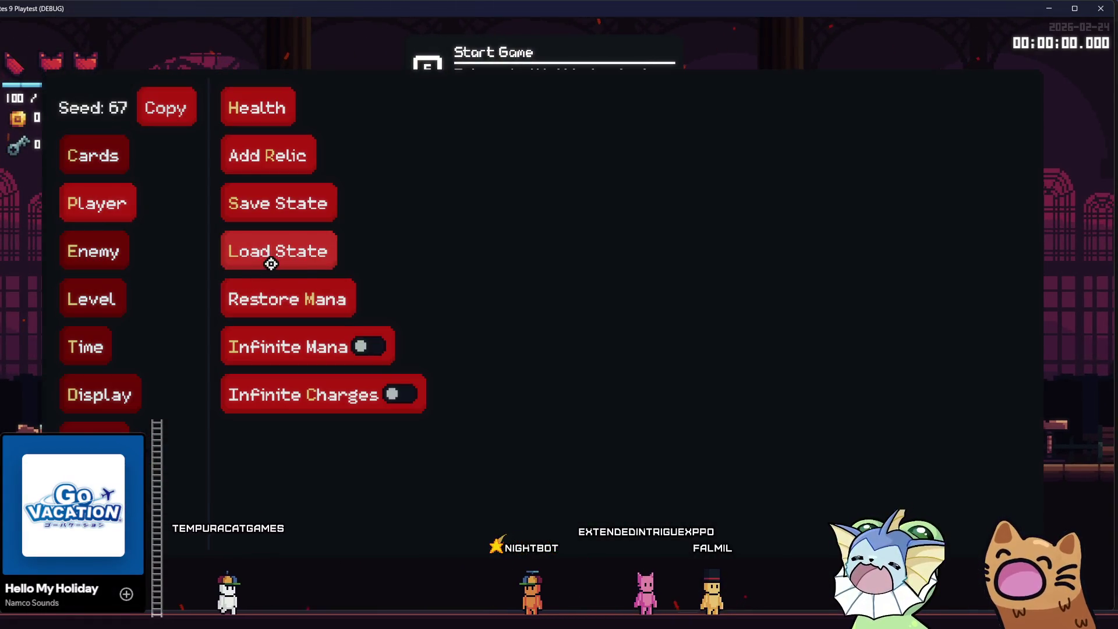
key("F1")
Step: Walk right onto the stairs while attacking to knock bells loose
left_click(758, 406)
key("d")
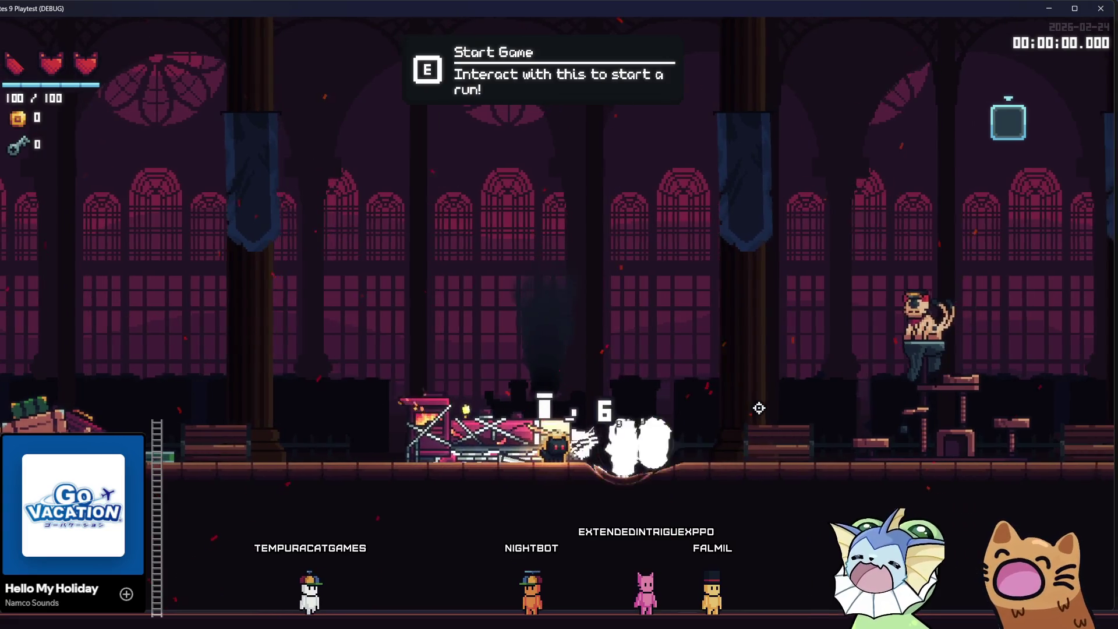
key("d")
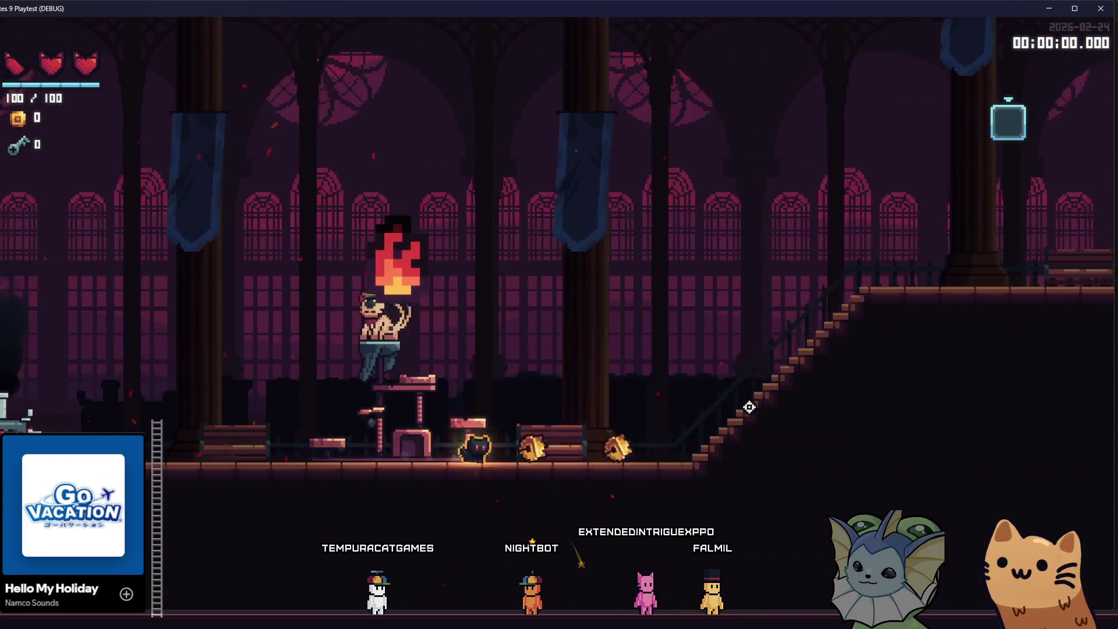
left_click(745, 406)
key("d")
left_click(582, 372)
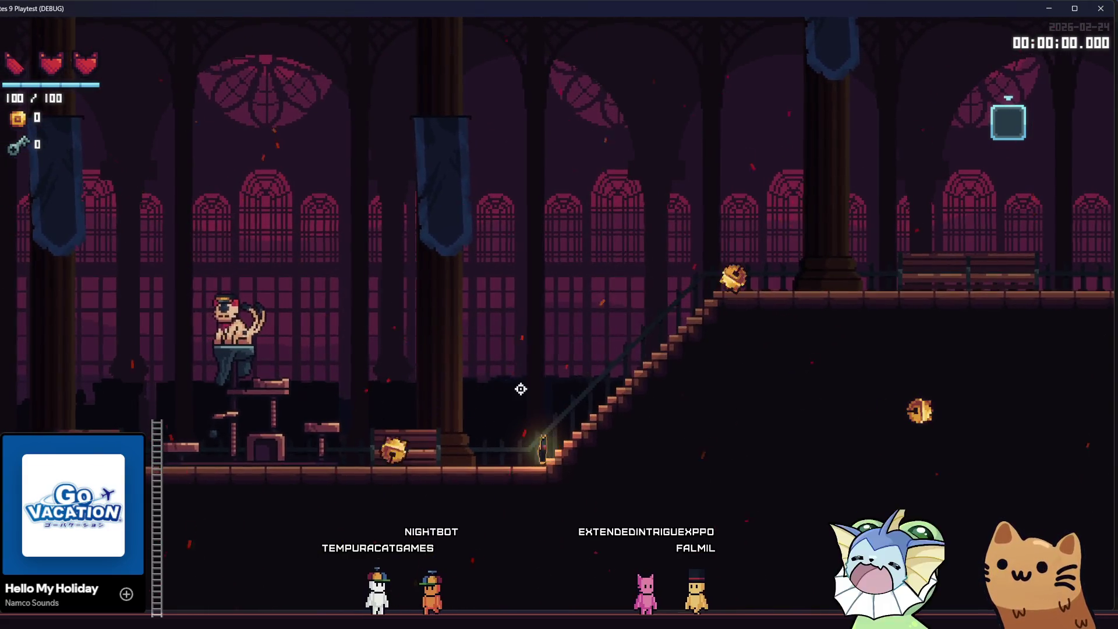
left_click(483, 387)
Step: Run back left past the bell explosions, shooting at enemies near the staircase
key("a")
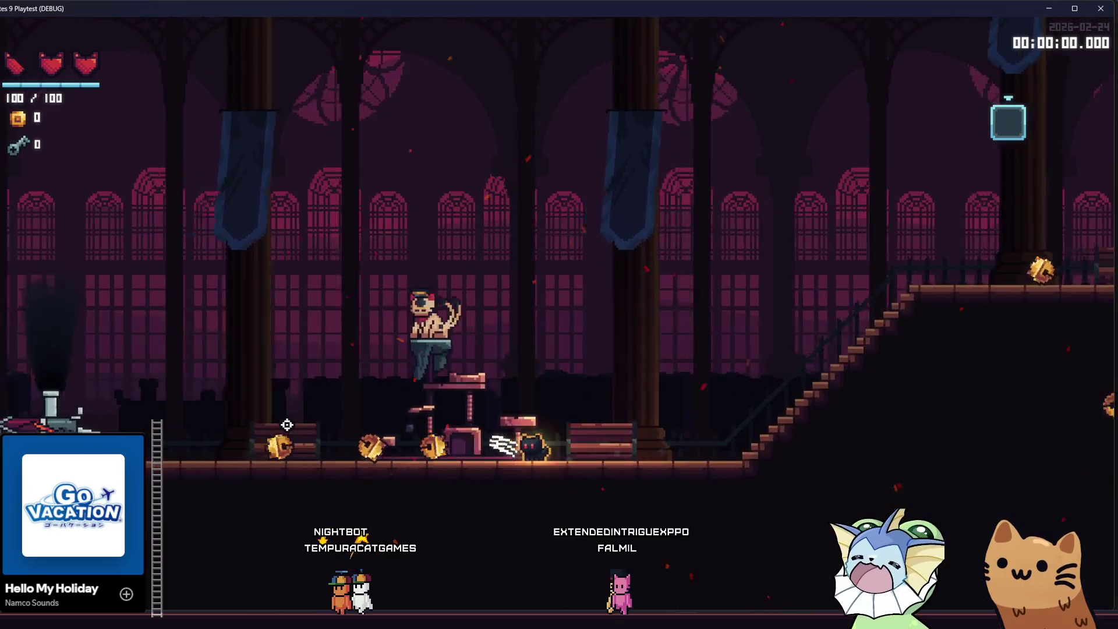
key("a")
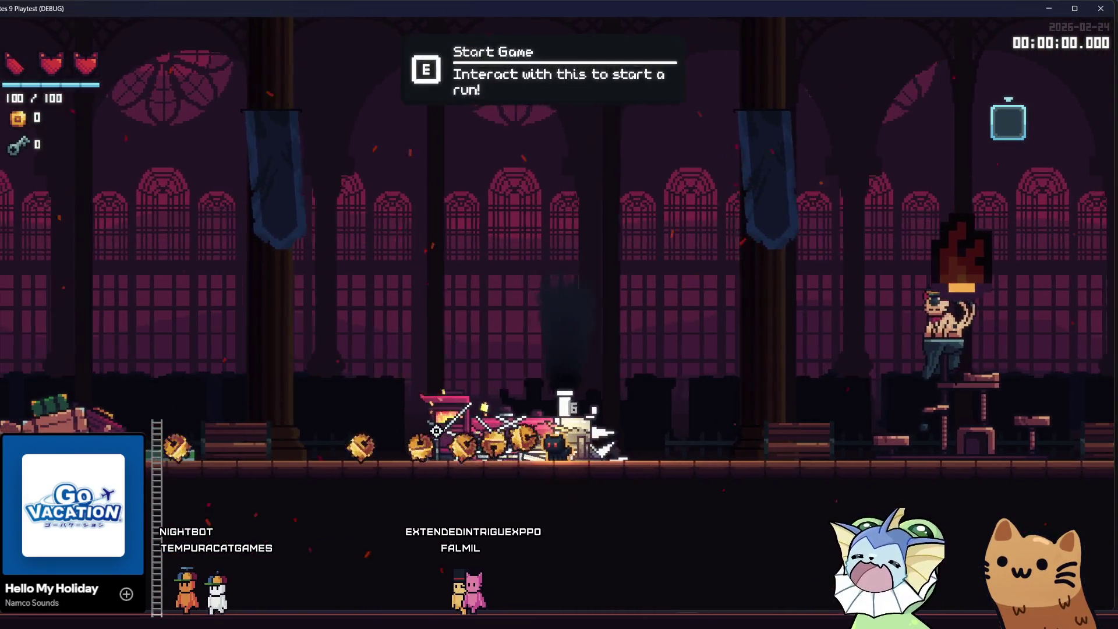
key("a")
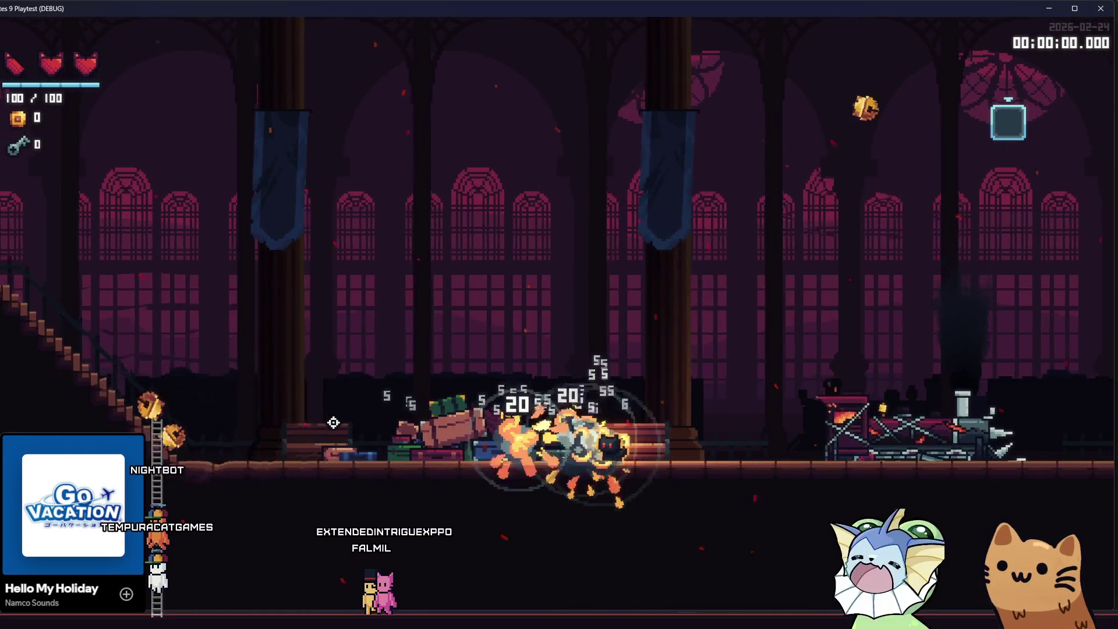
key("a")
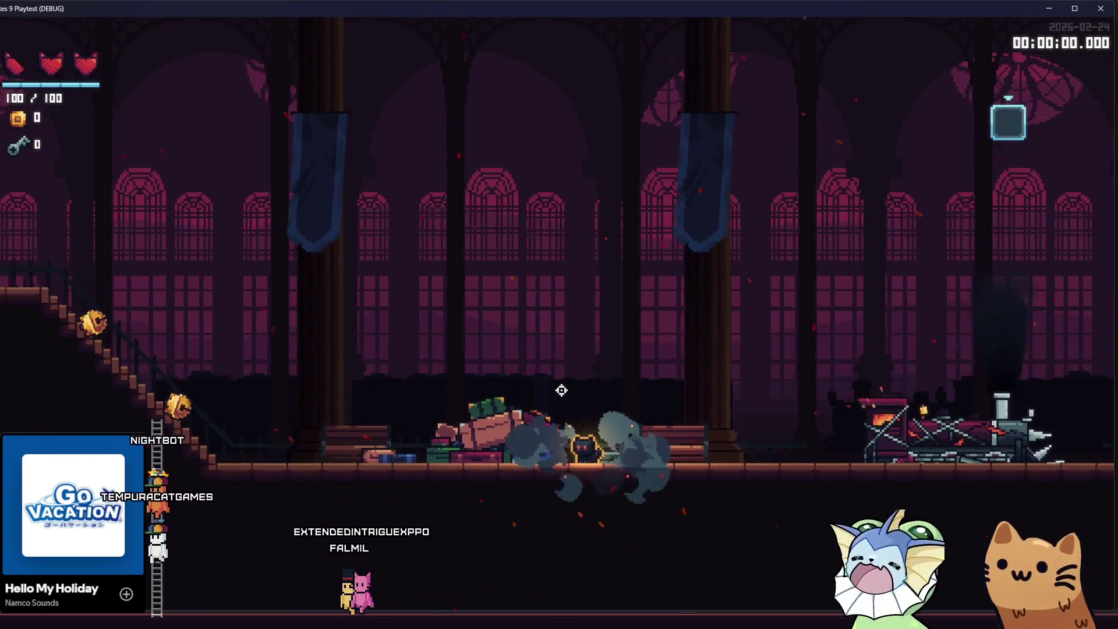
left_click(550, 373)
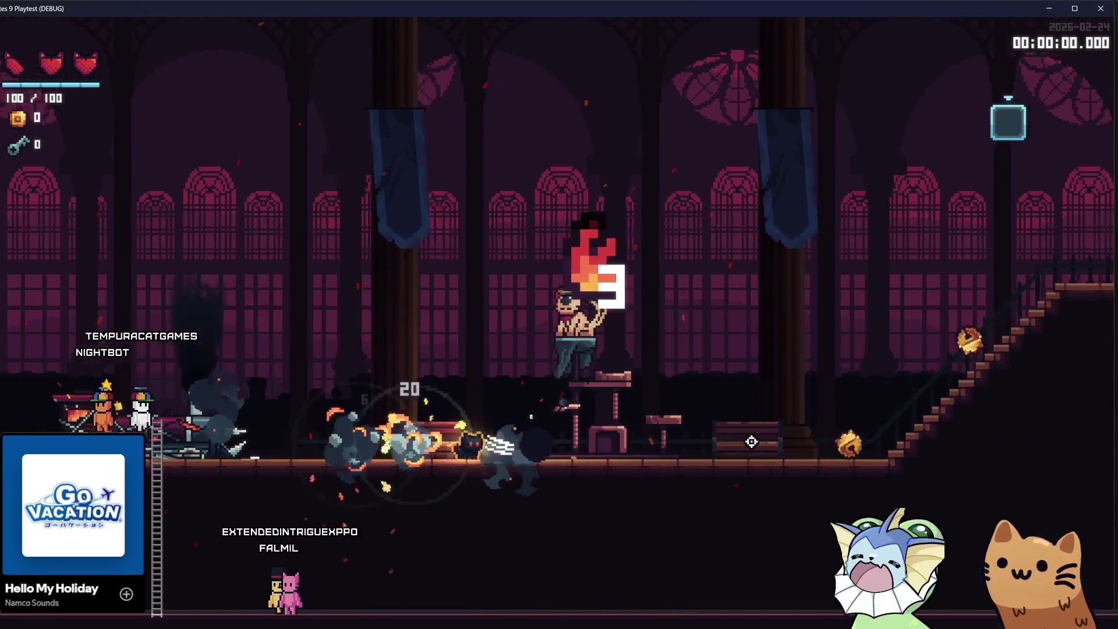
left_click(662, 404)
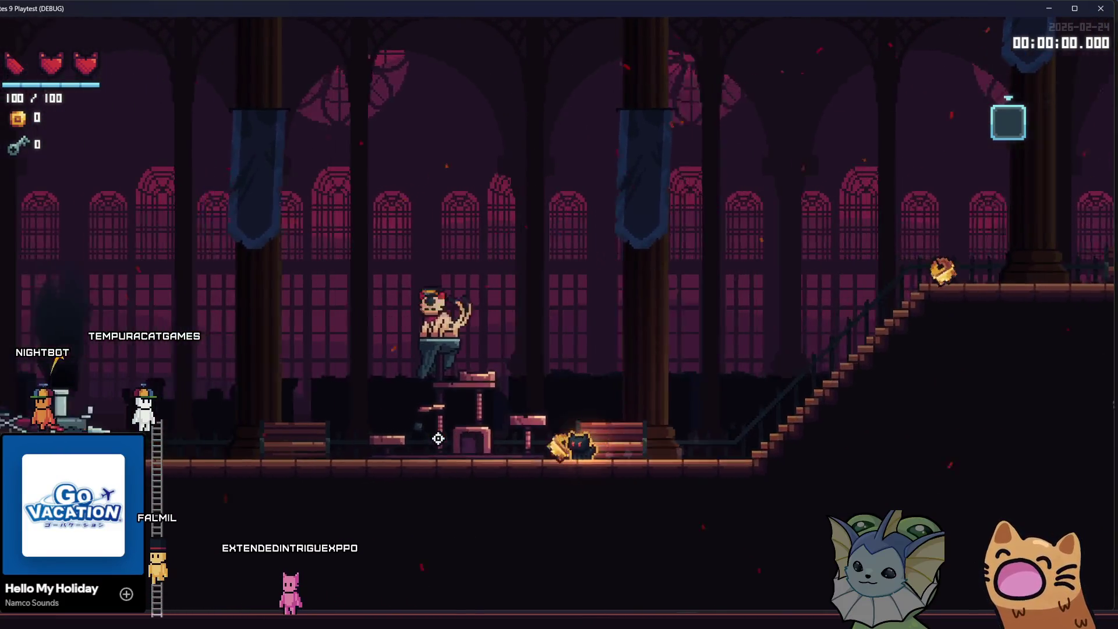
Step: Climb onto the upper walkway, attack to spawn more bell bursts, then close the game
key("a")
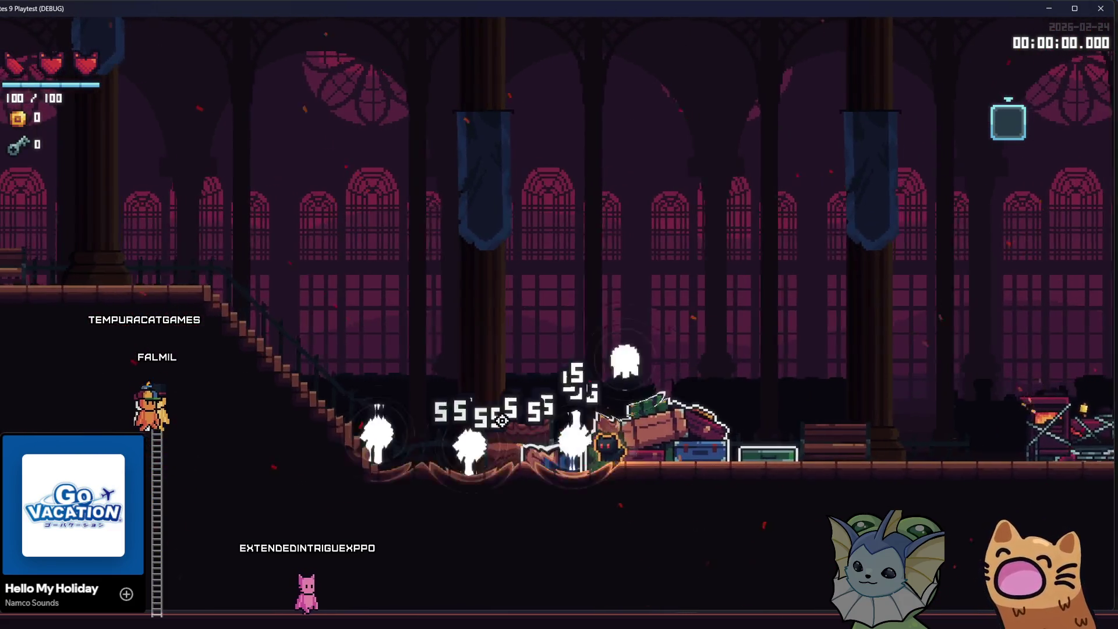
key("a")
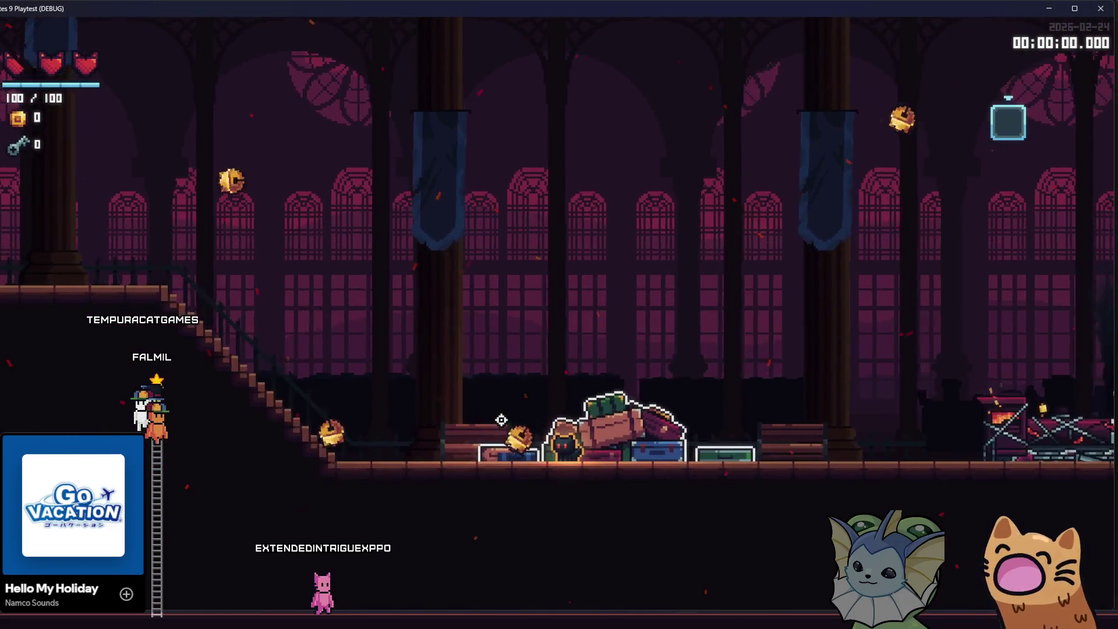
key("a")
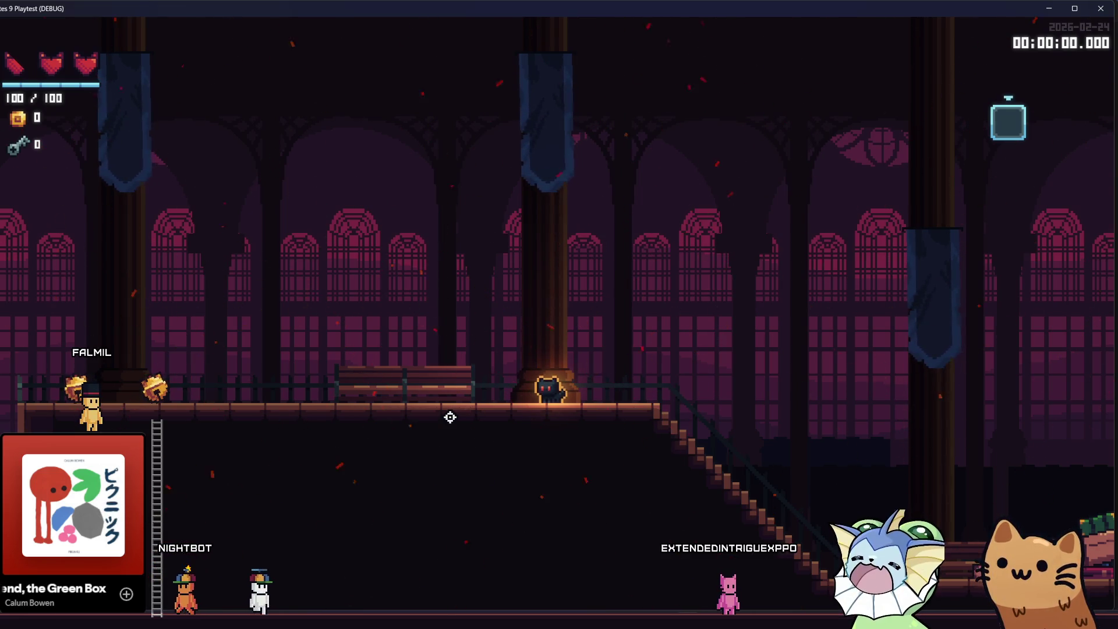
left_click(536, 352)
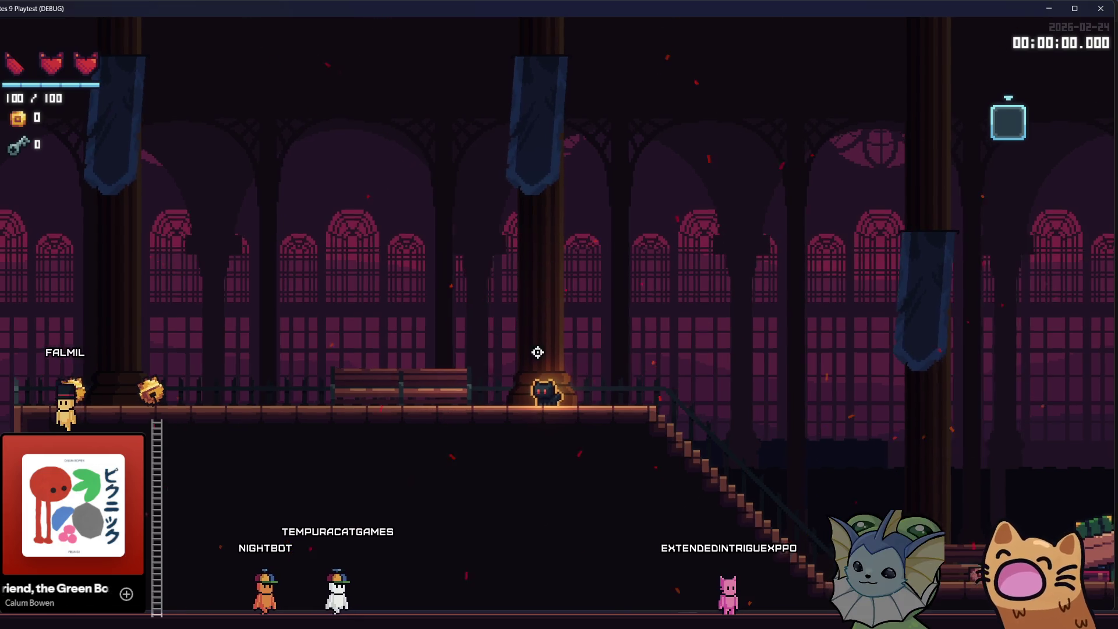
key("a")
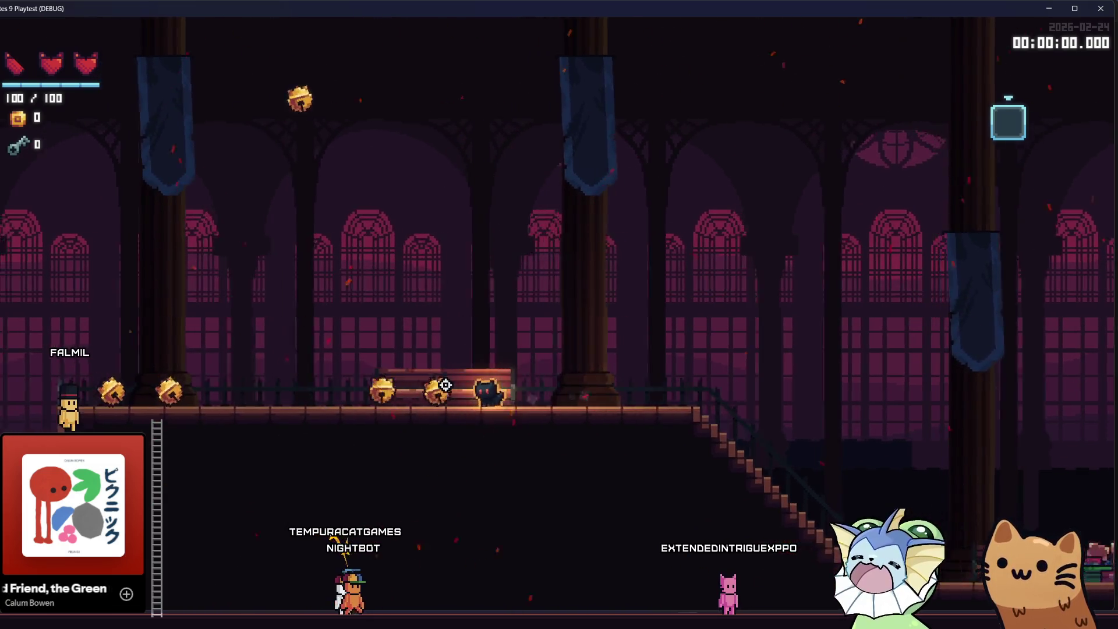
left_click(427, 385)
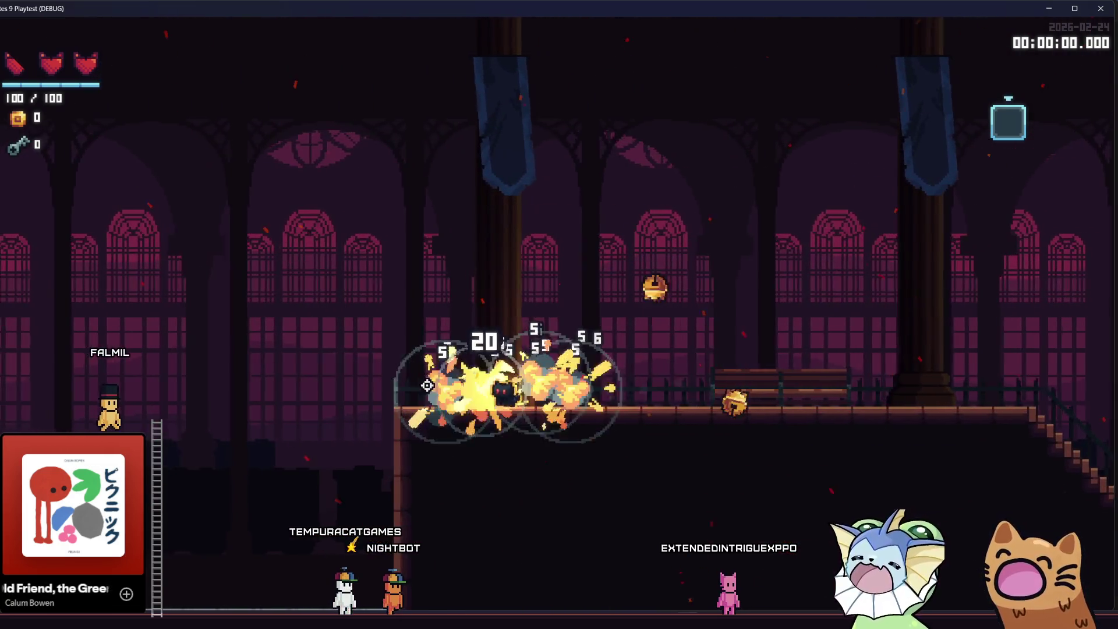
key("d")
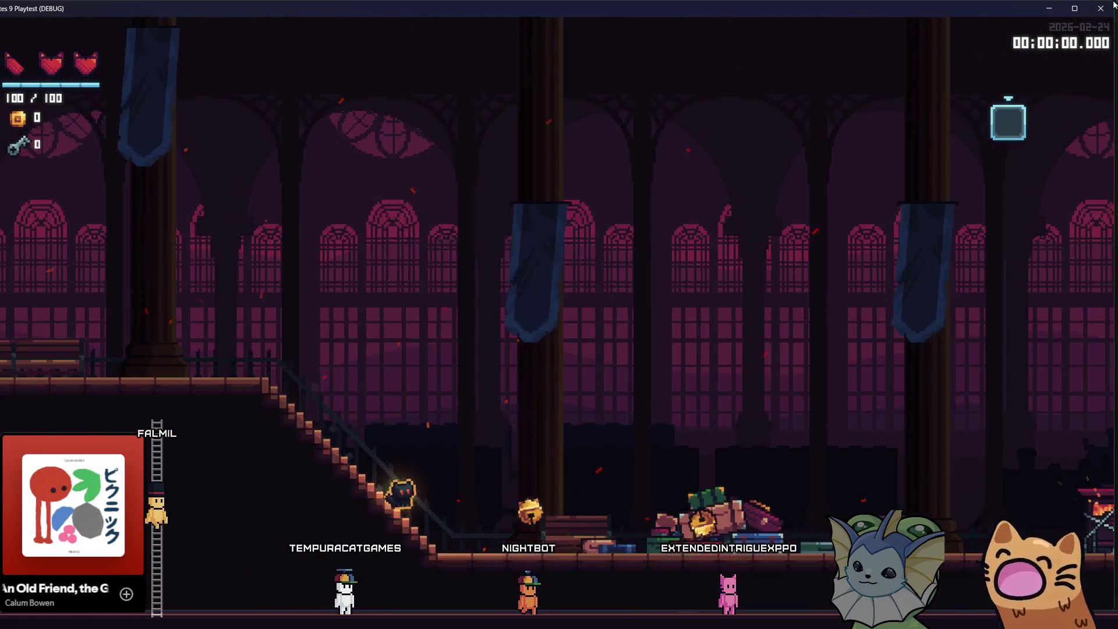
key("F8")
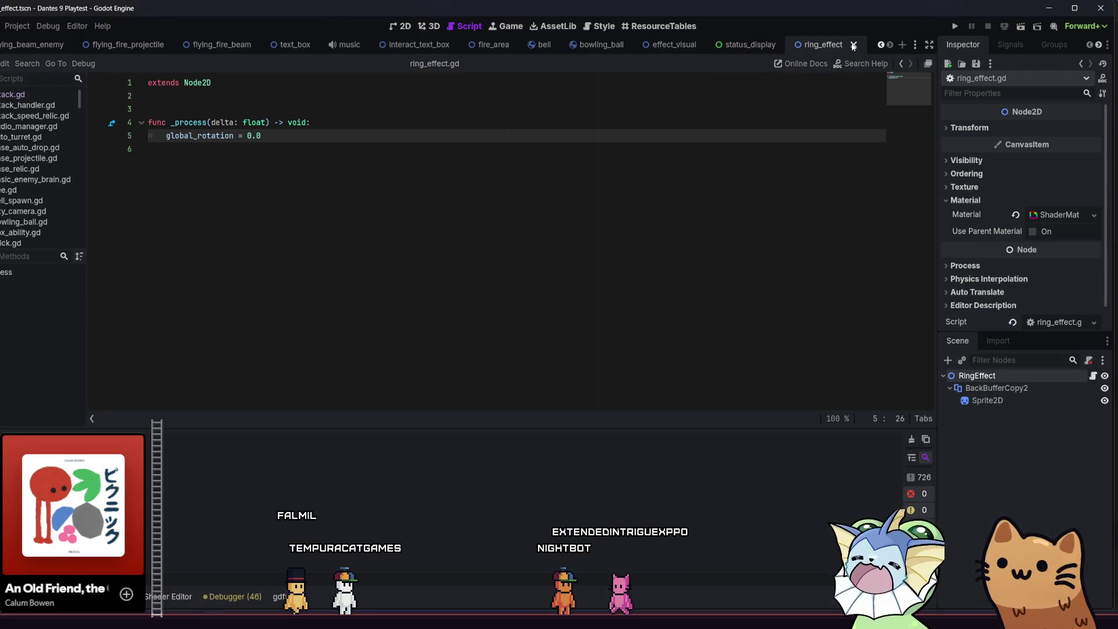
Step: Close the ring_effect scene tab so the bell scene becomes active
key("ctrl+shift+w")
left_click(547, 45)
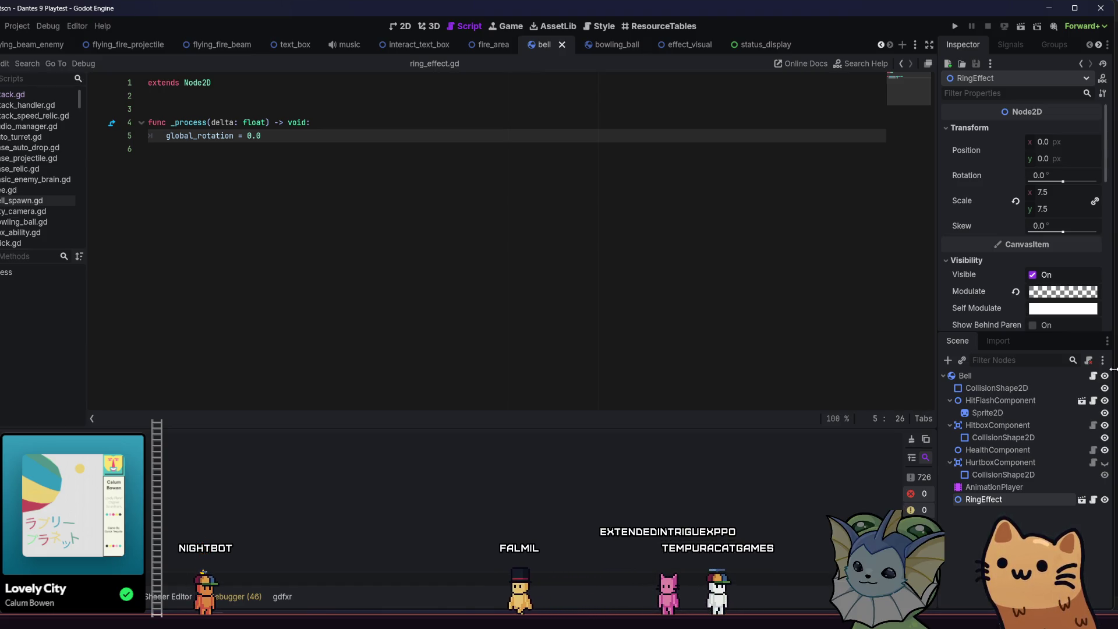
Step: In the 2D view, check the HurtboxComponent's 256 collision radius, then select AnimationPlayer
left_click(1095, 462)
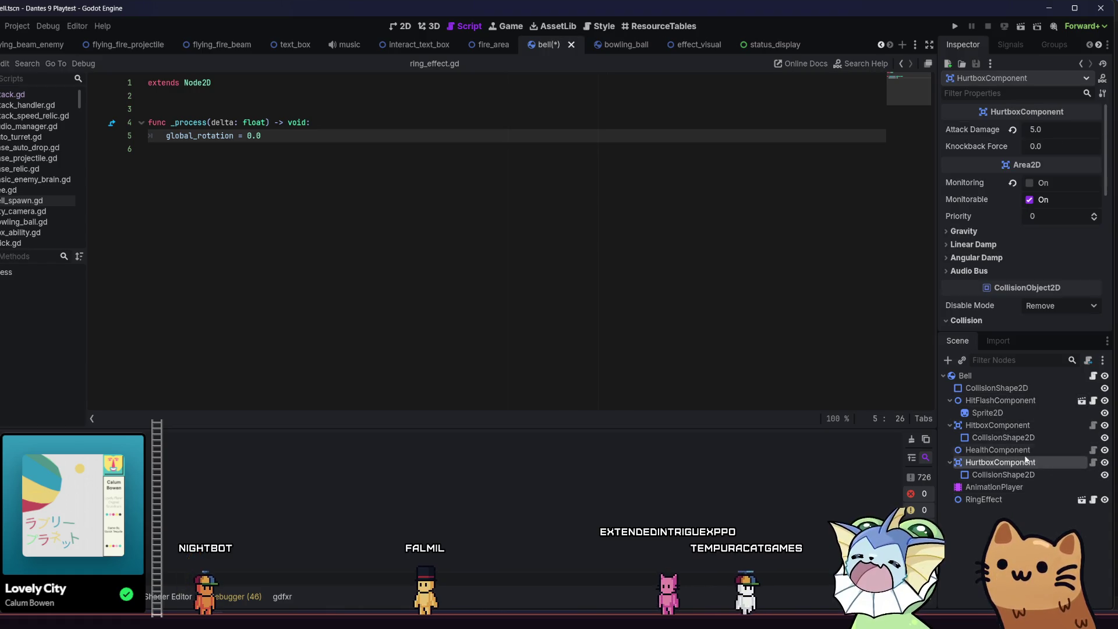
left_click(390, 30)
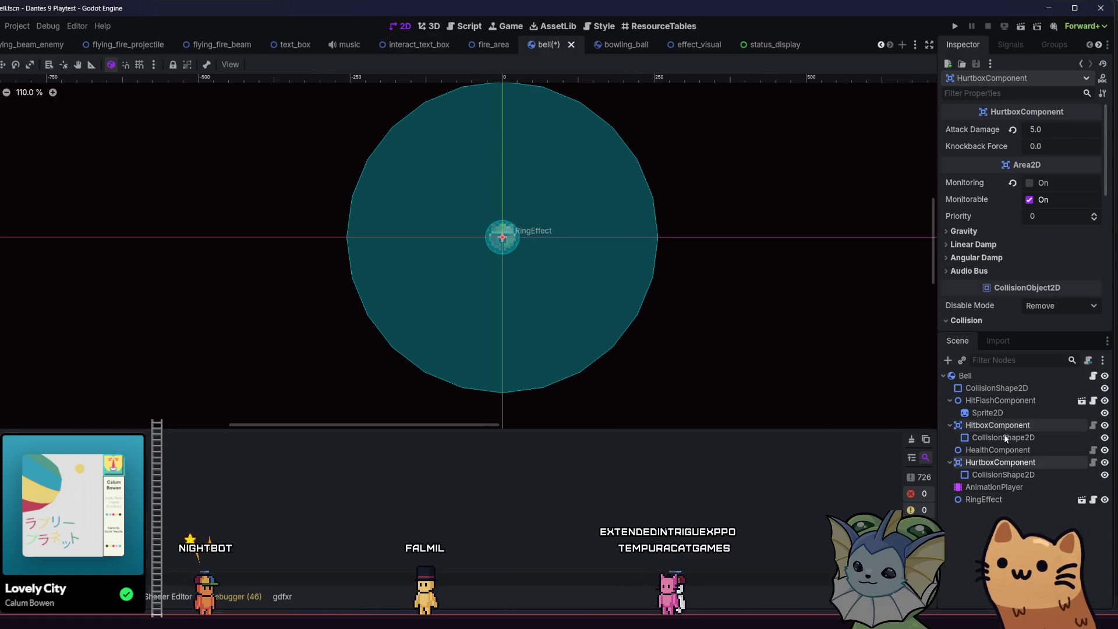
left_click(1013, 462)
left_click(1013, 474)
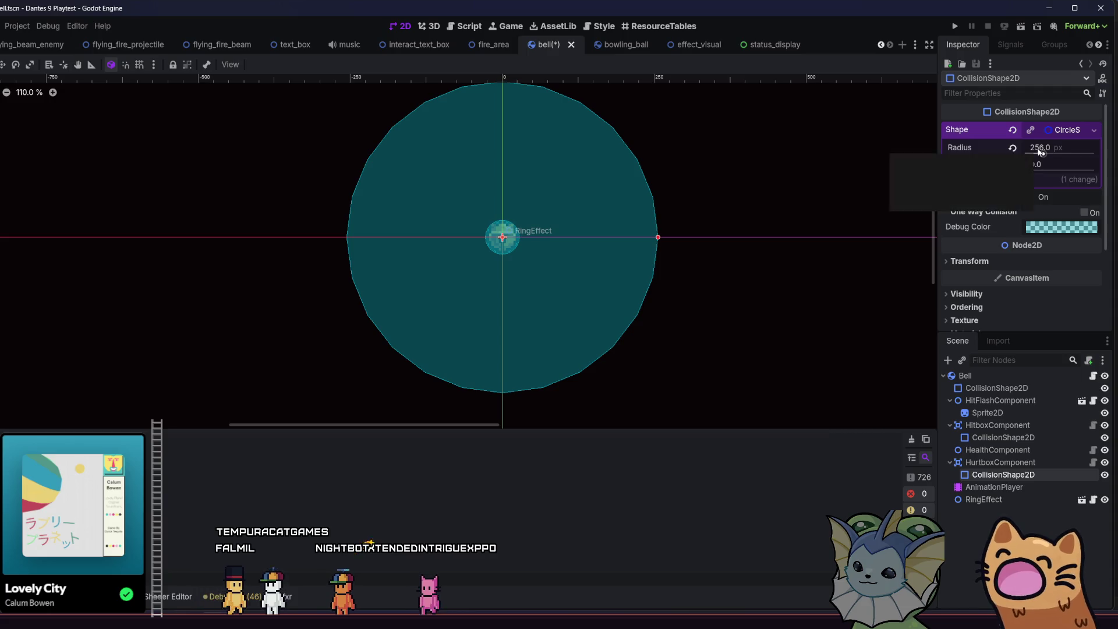
left_click(1001, 490)
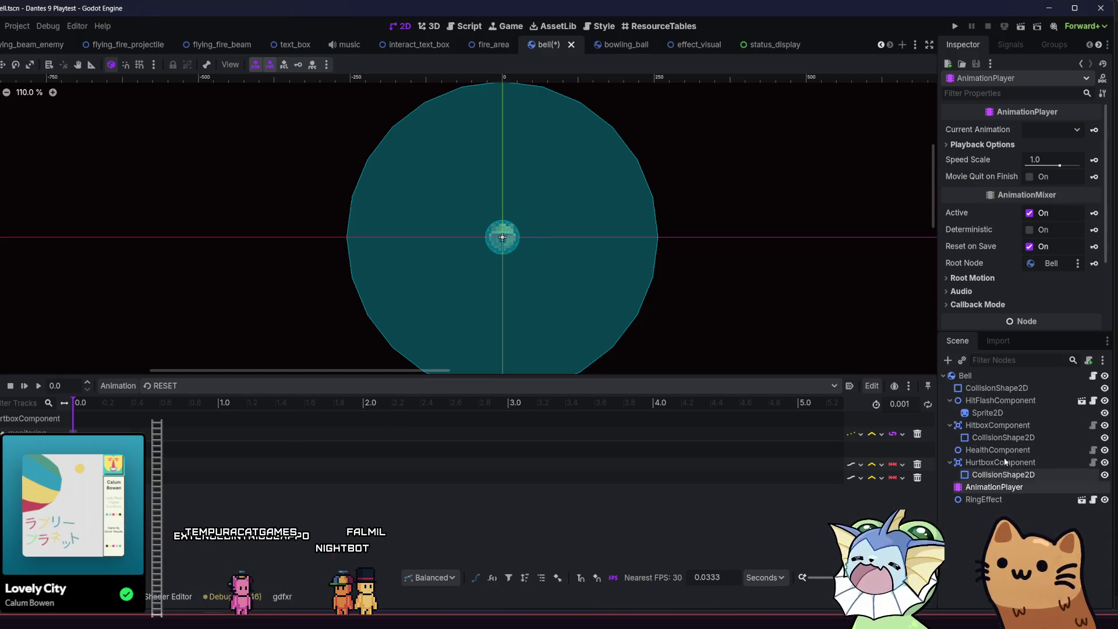
Step: Add a Scale track for the hurtbox CollisionShape2D in the ring animation
left_click(1020, 474)
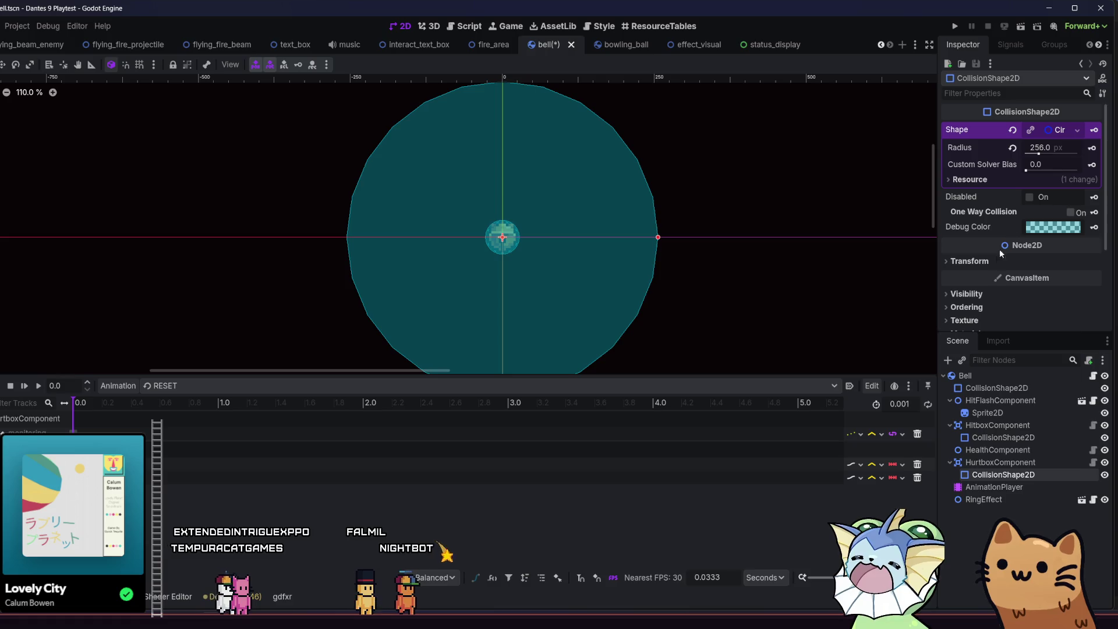
left_click(1048, 275)
scroll(1053, 286, "down", 2)
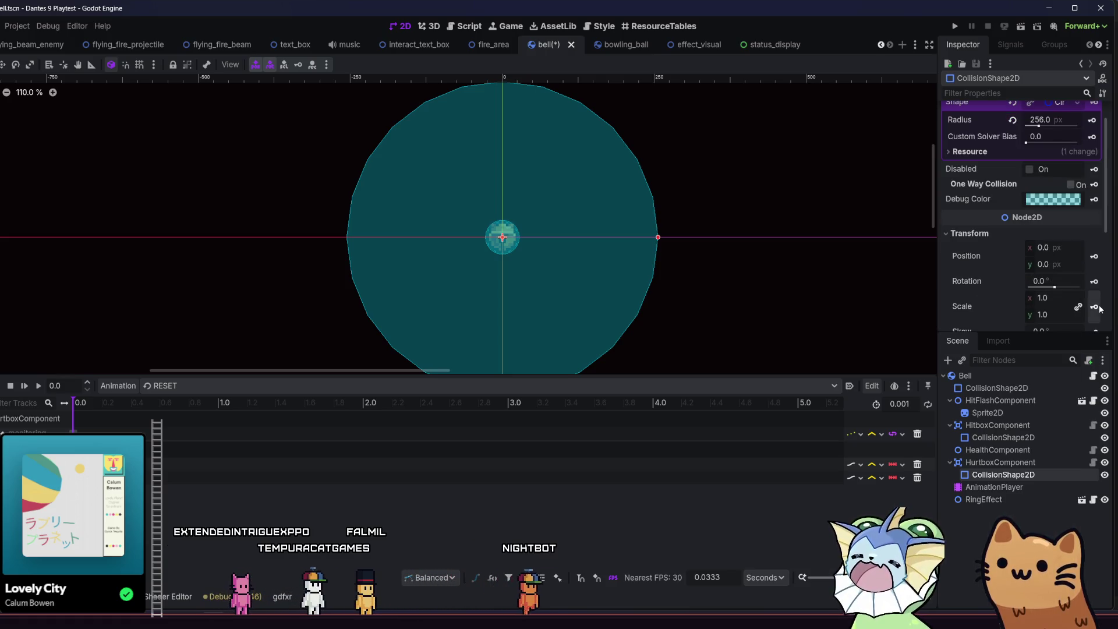
left_click(454, 386)
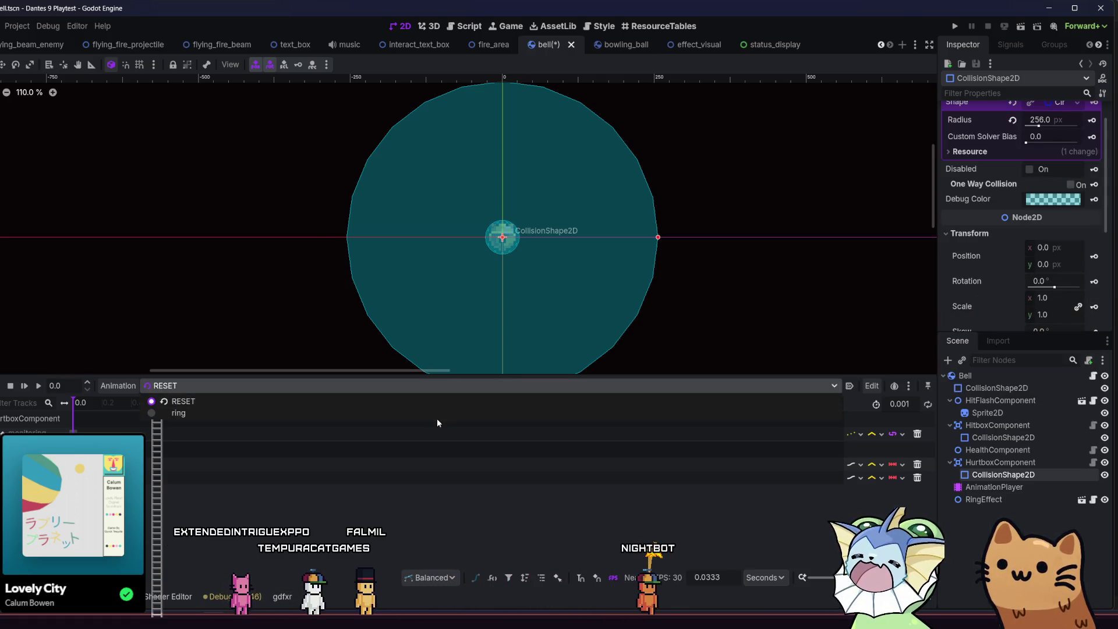
left_click(449, 419)
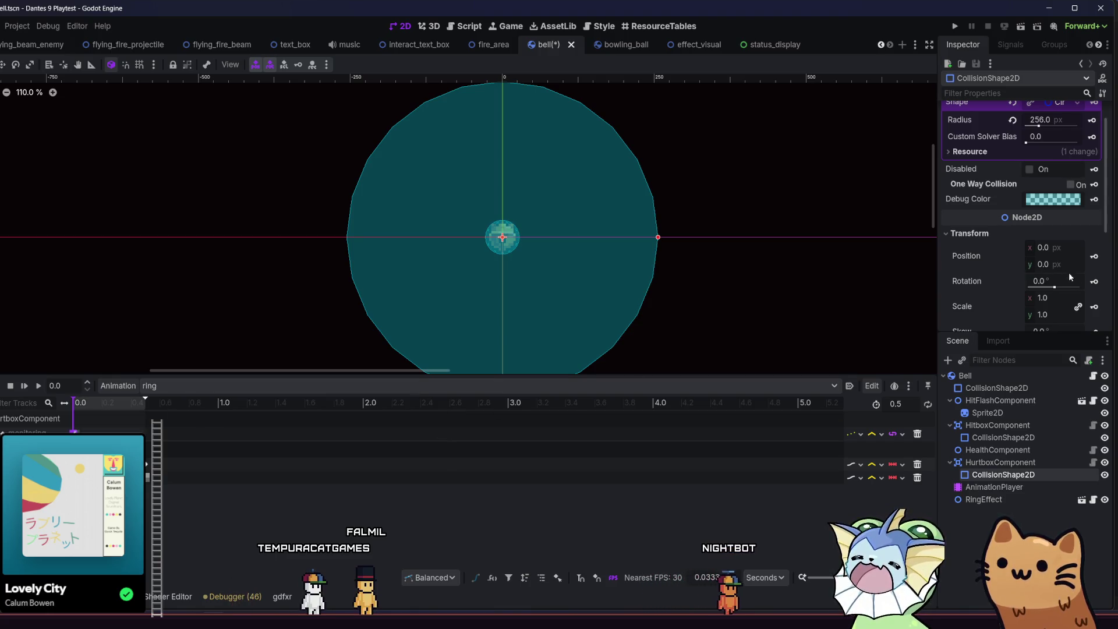
left_click(1095, 282)
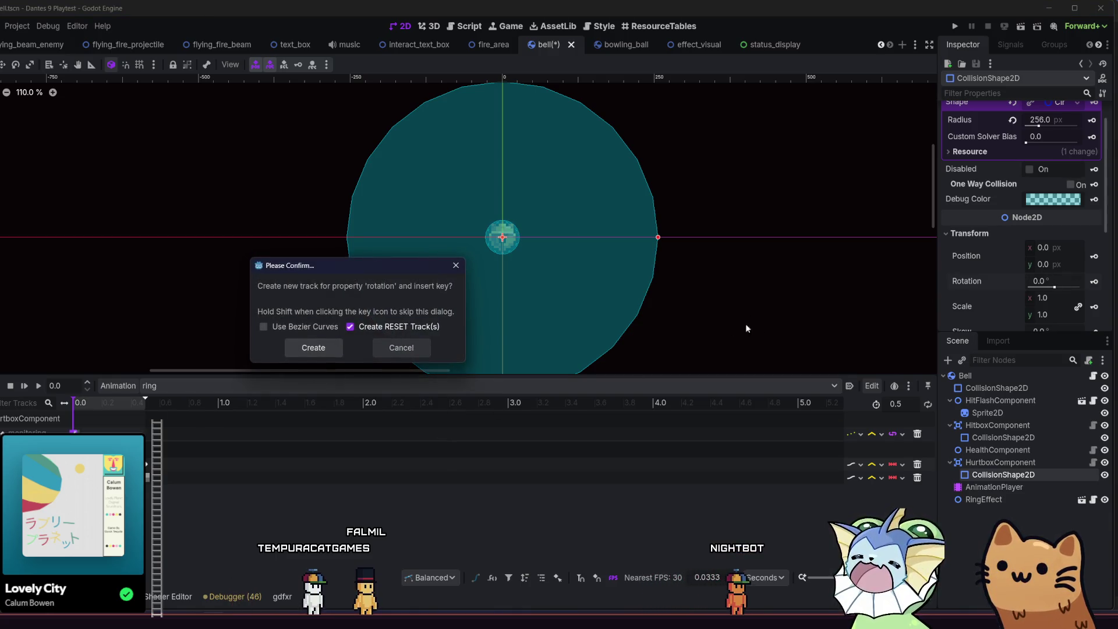
left_click(393, 349)
left_click(1094, 305)
left_click(313, 352)
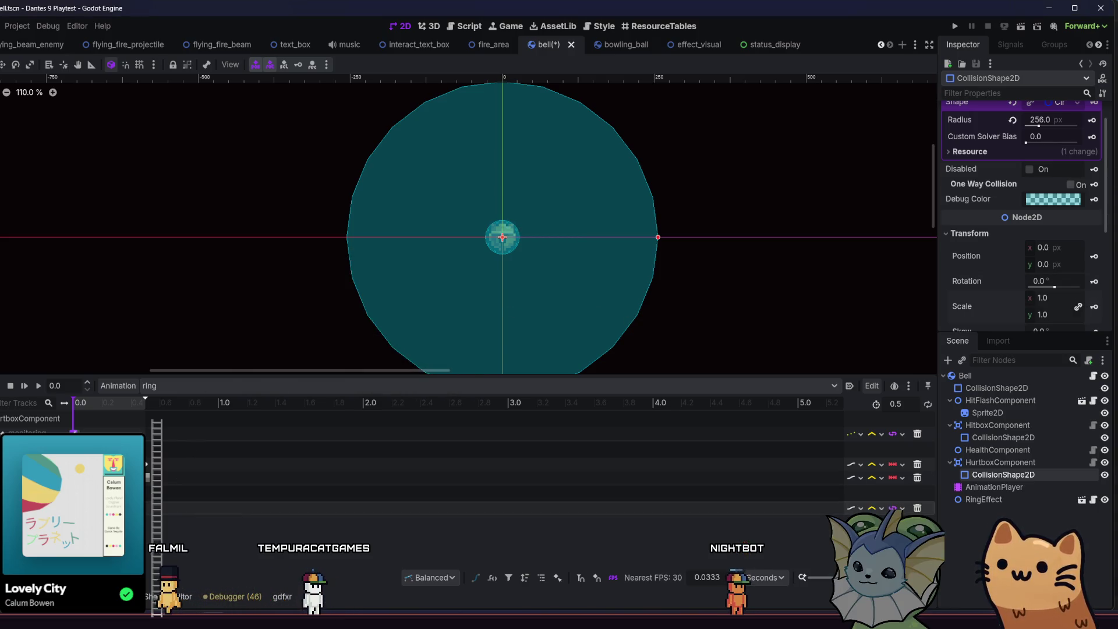
Step: Set the scale key at time 0.0 to zero
left_click(76, 507)
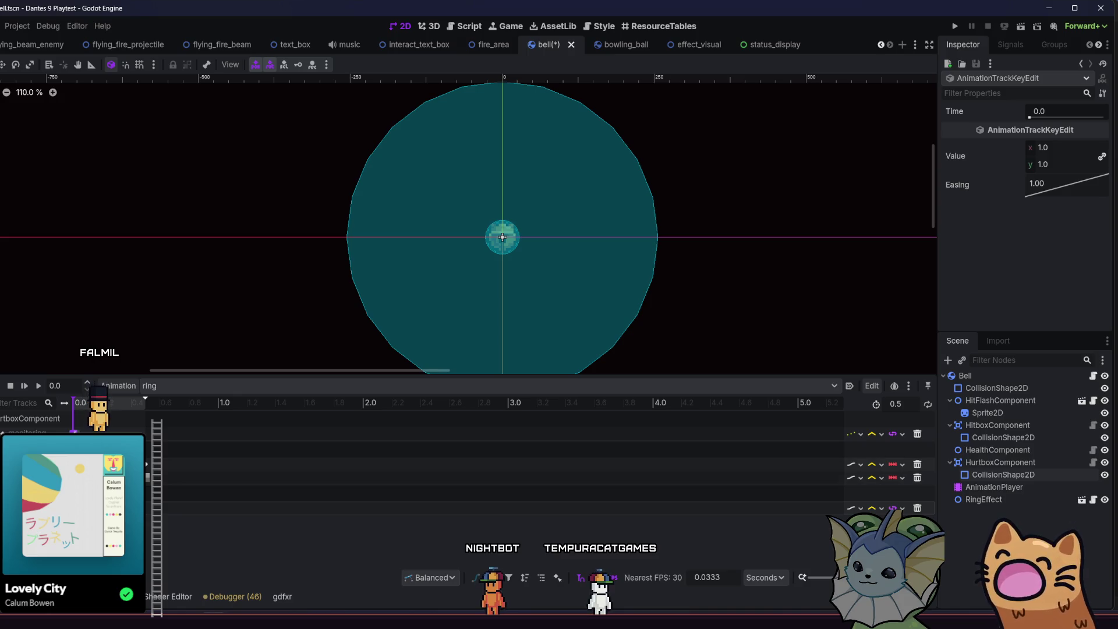
left_click(130, 416)
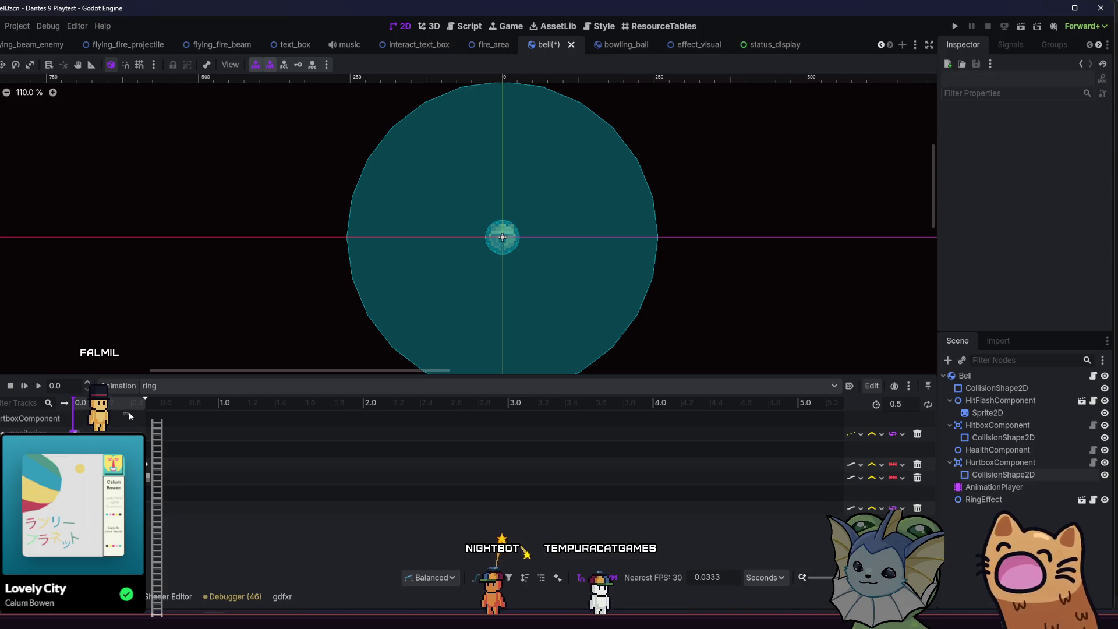
left_click(78, 463)
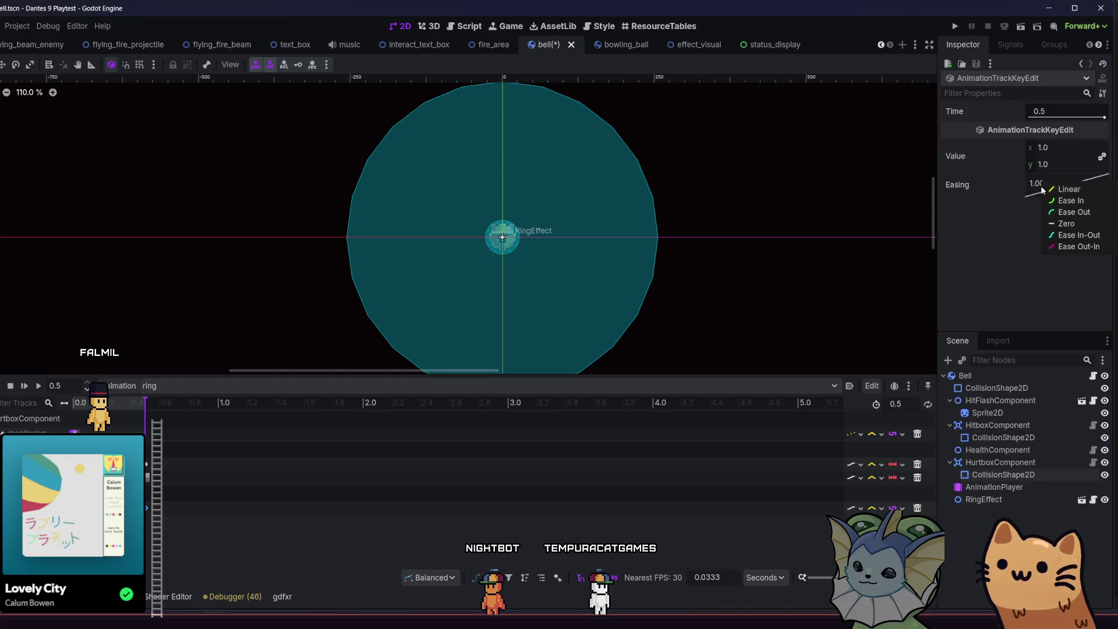
left_click_drag(101, 407, 64, 403)
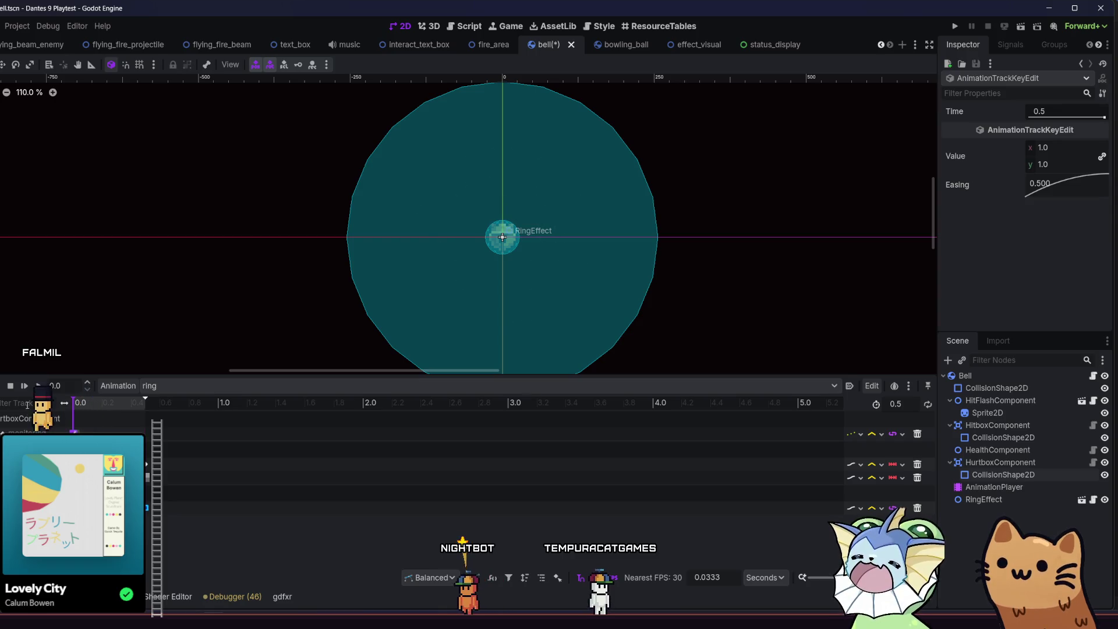
left_click(39, 386)
left_click(80, 464)
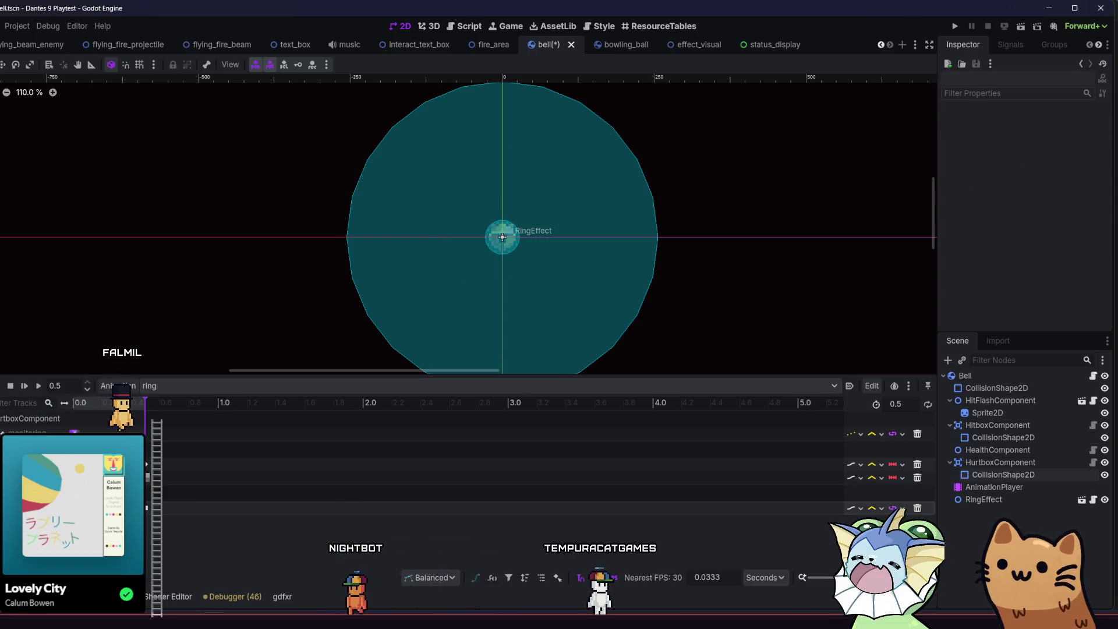
type("0")
key("Return")
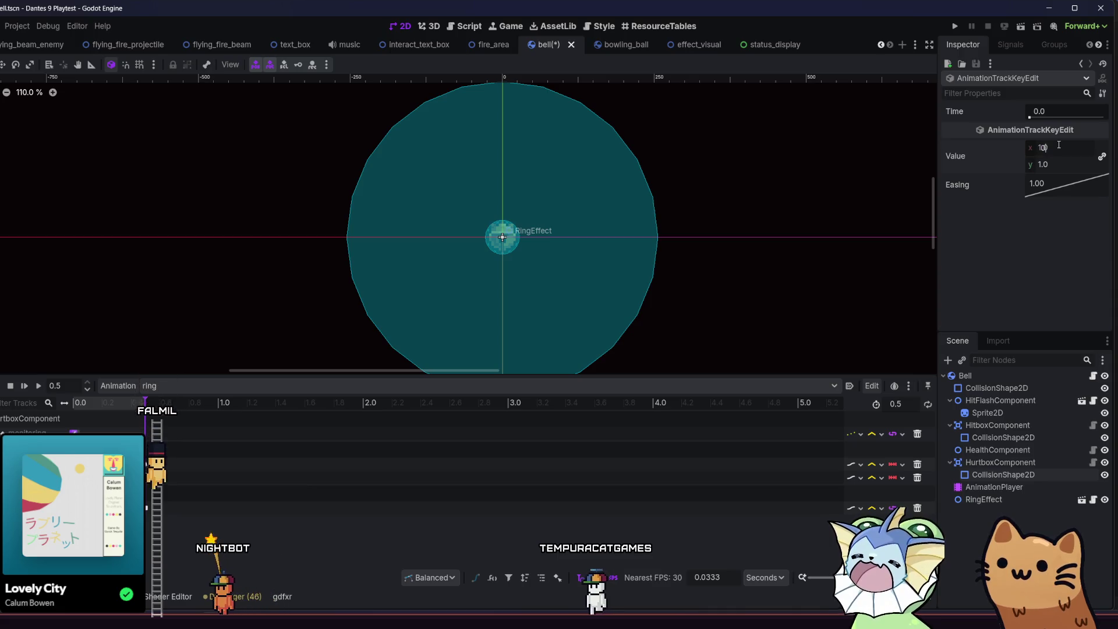
Step: Preview the ring animation from the start and from 0.3 s, then save the bell scene
left_click(41, 389)
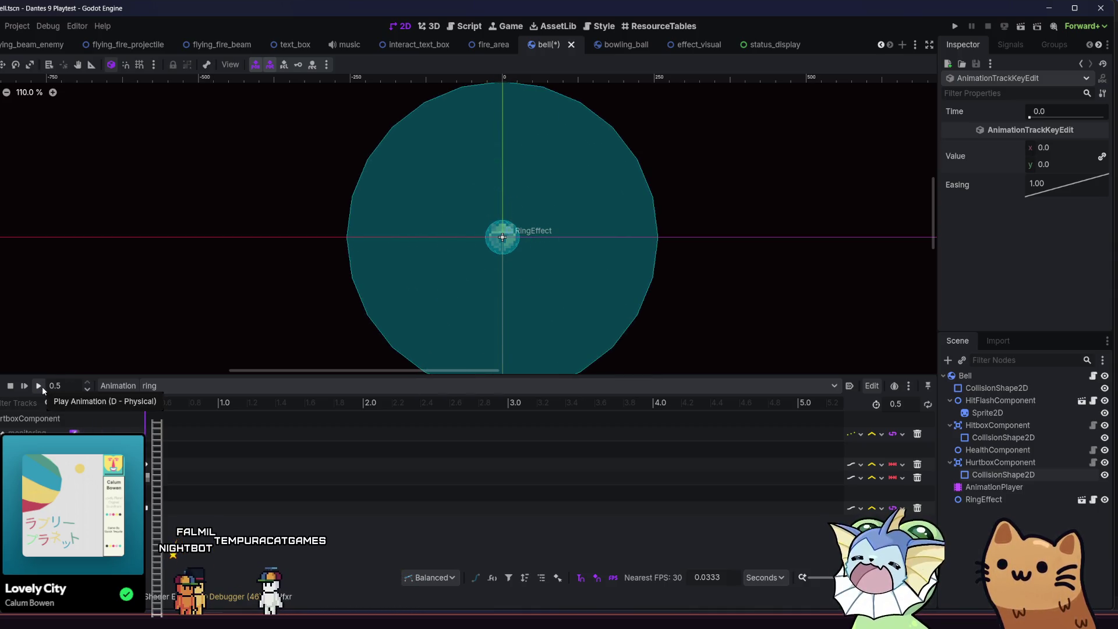
left_click(41, 386)
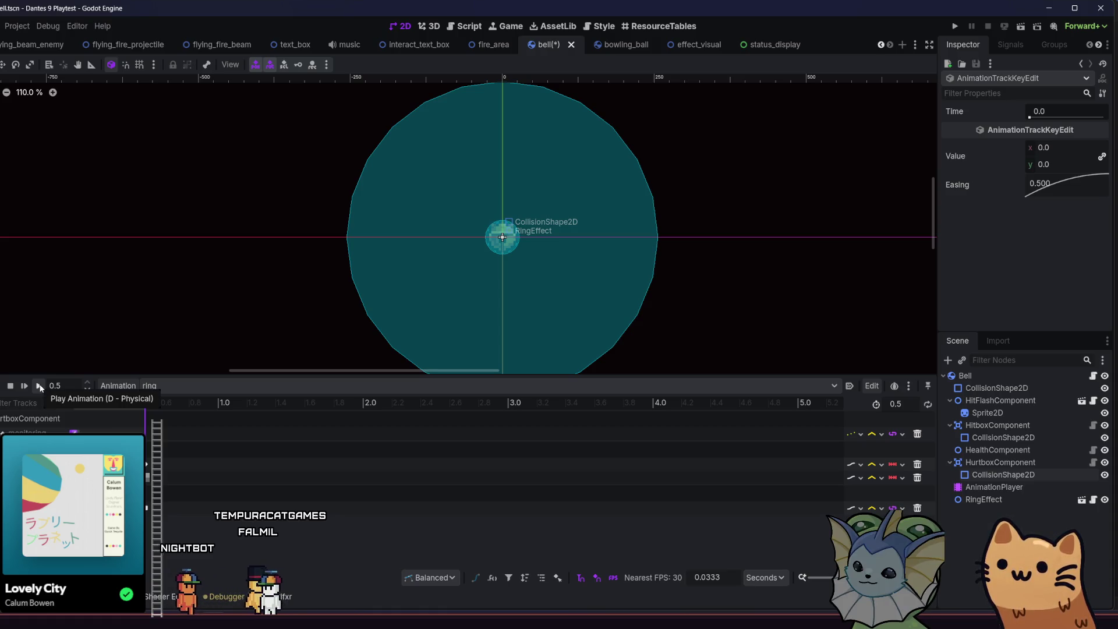
left_click(40, 386)
left_click(39, 386)
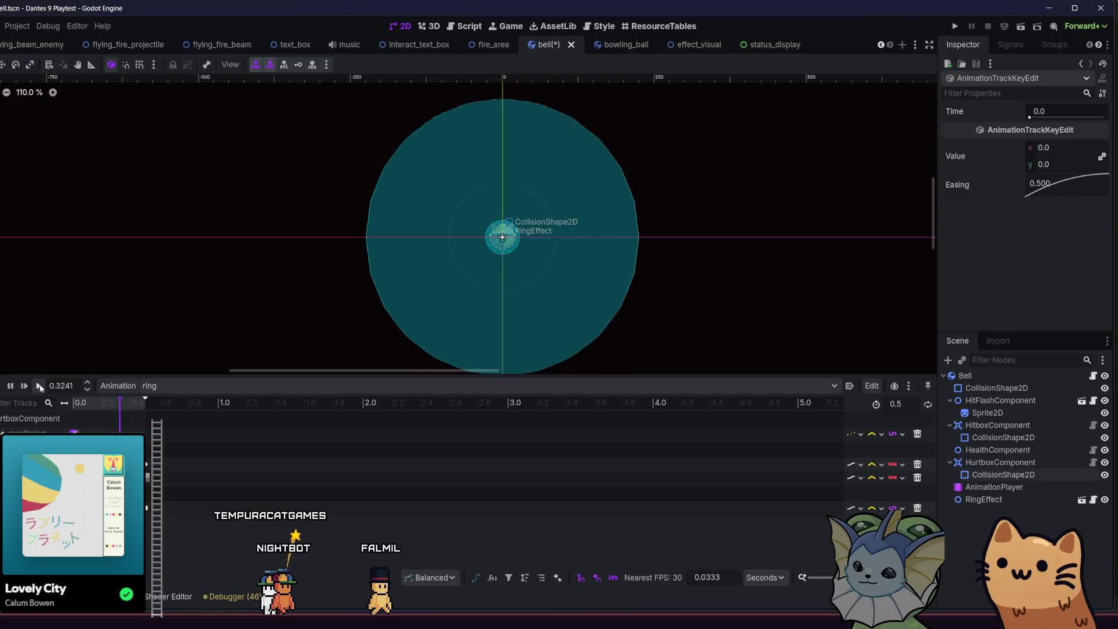
left_click(90, 405)
left_click_drag(90, 405, 118, 406)
left_click(40, 387)
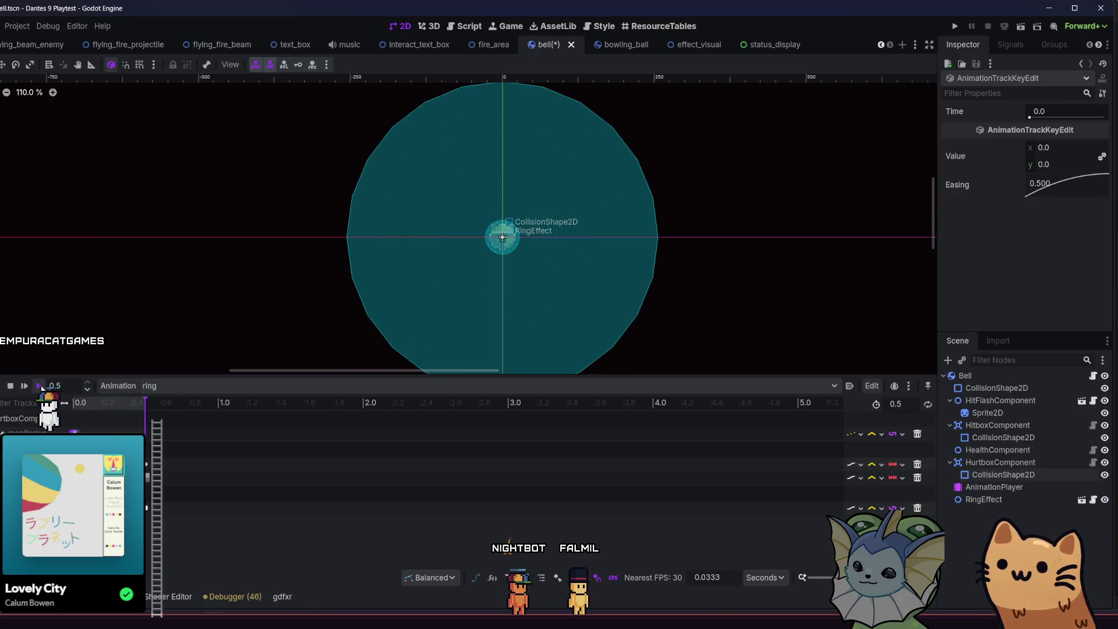
key("ctrl+s")
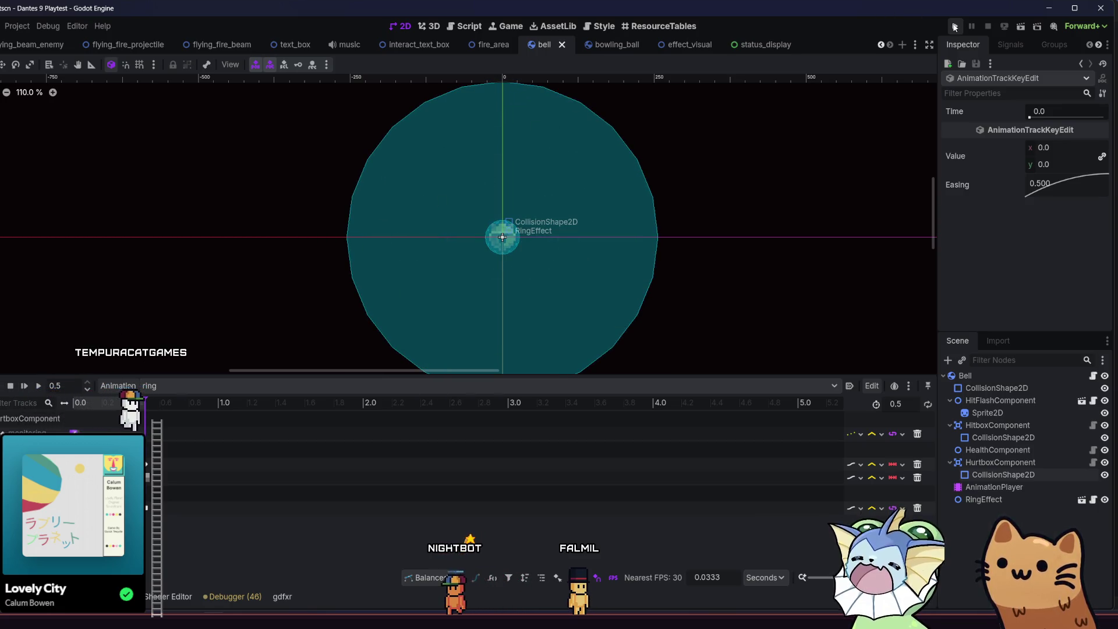
Step: Playtest the game, walking the cat left past the crates through the bells, then close it
left_click(955, 27)
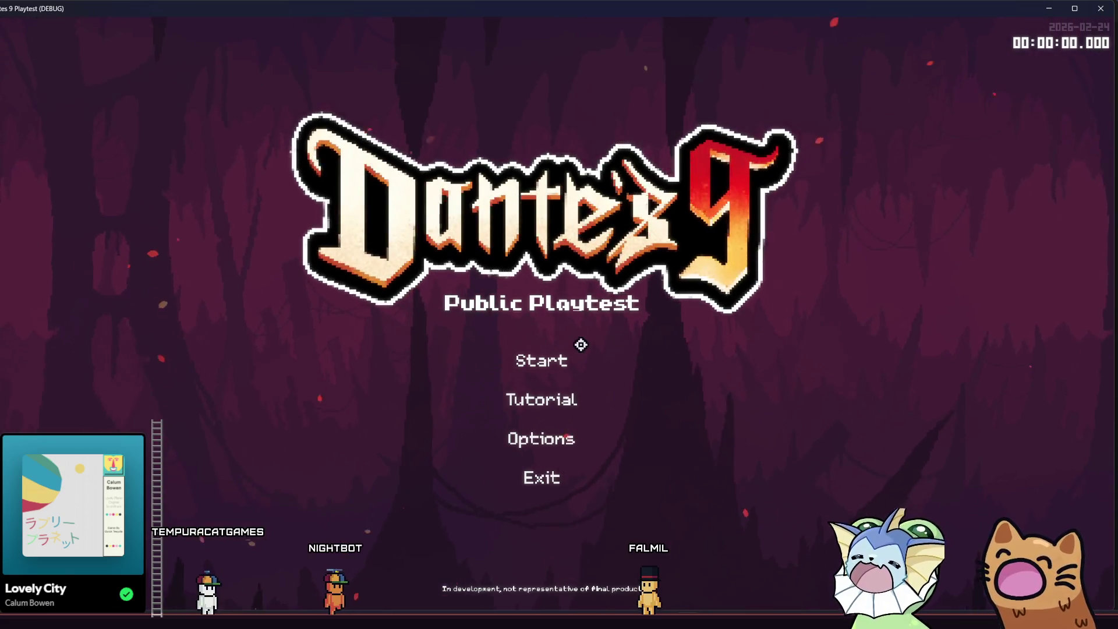
left_click(571, 353)
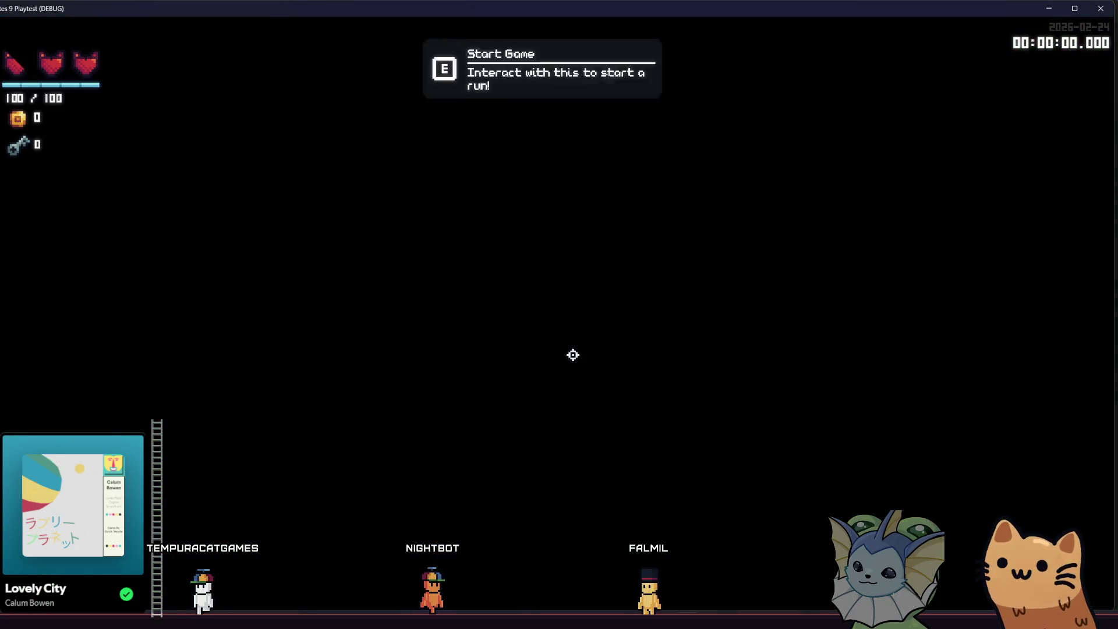
key("F1")
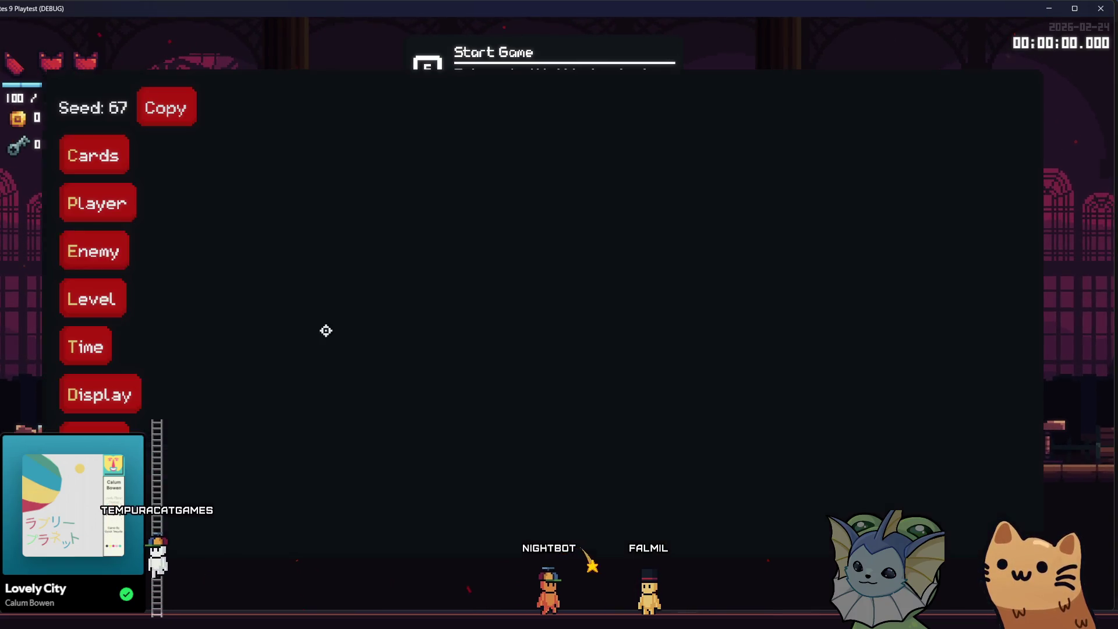
left_click(63, 203)
left_click(256, 258)
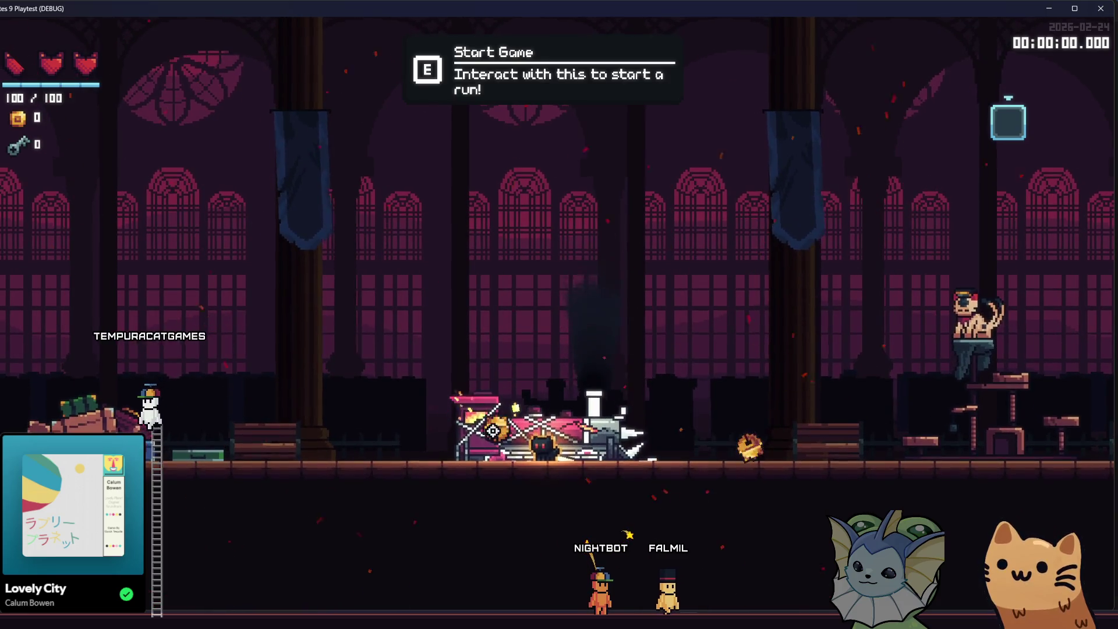
key("a")
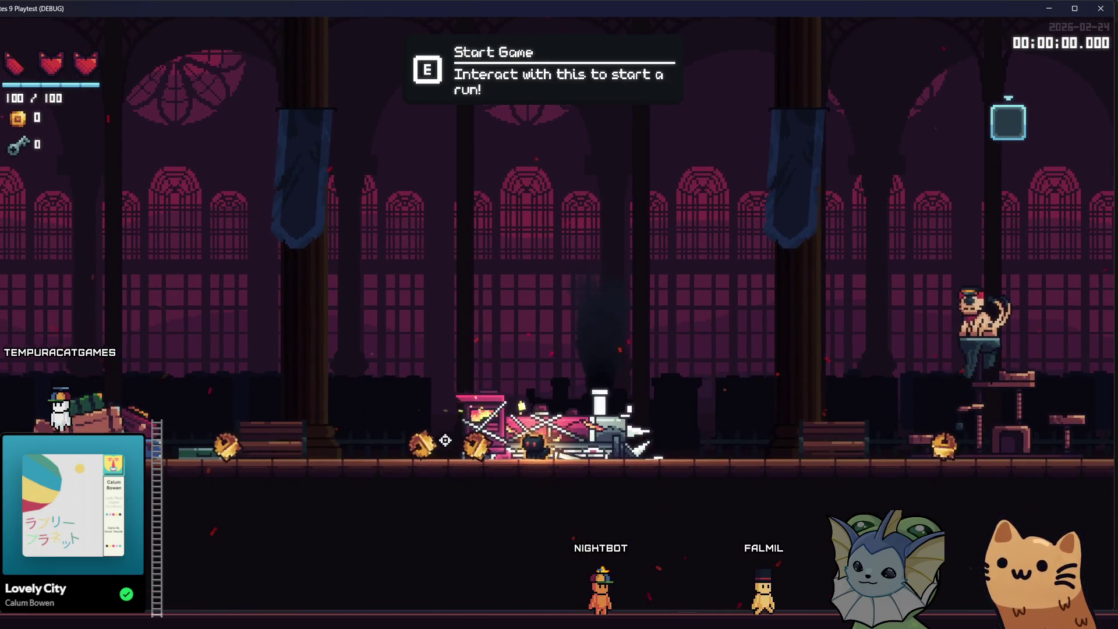
key("a")
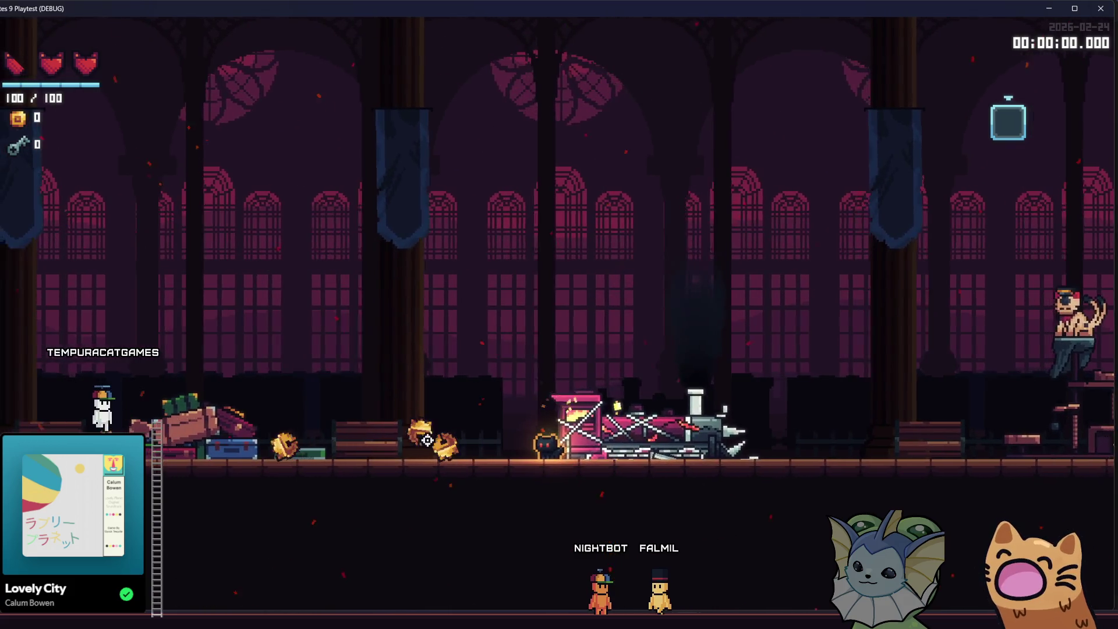
key("a")
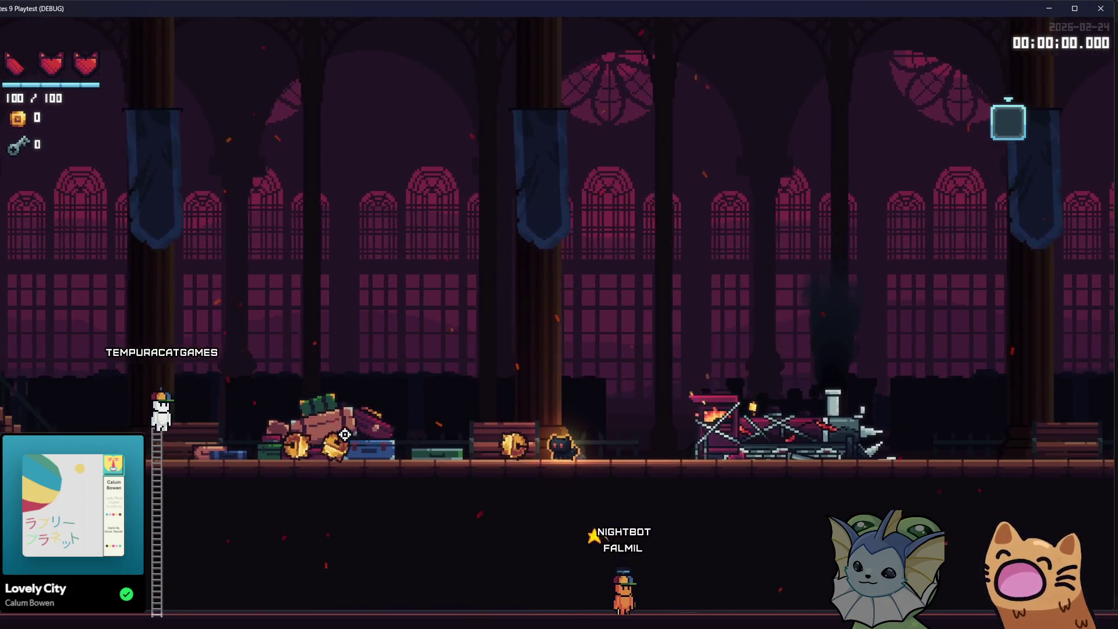
key("a")
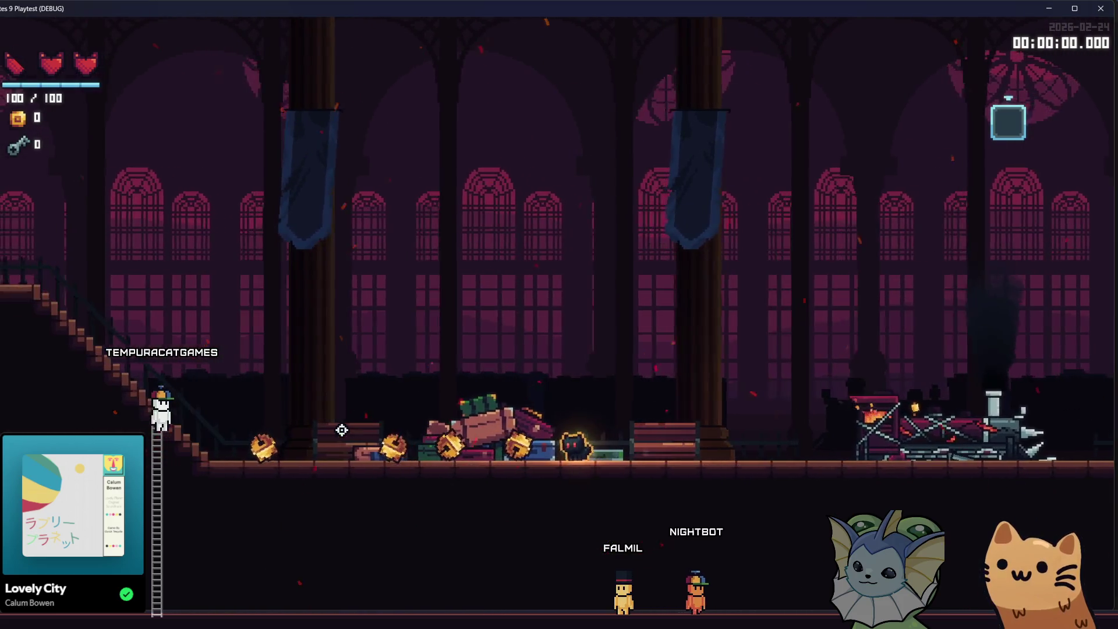
key("a")
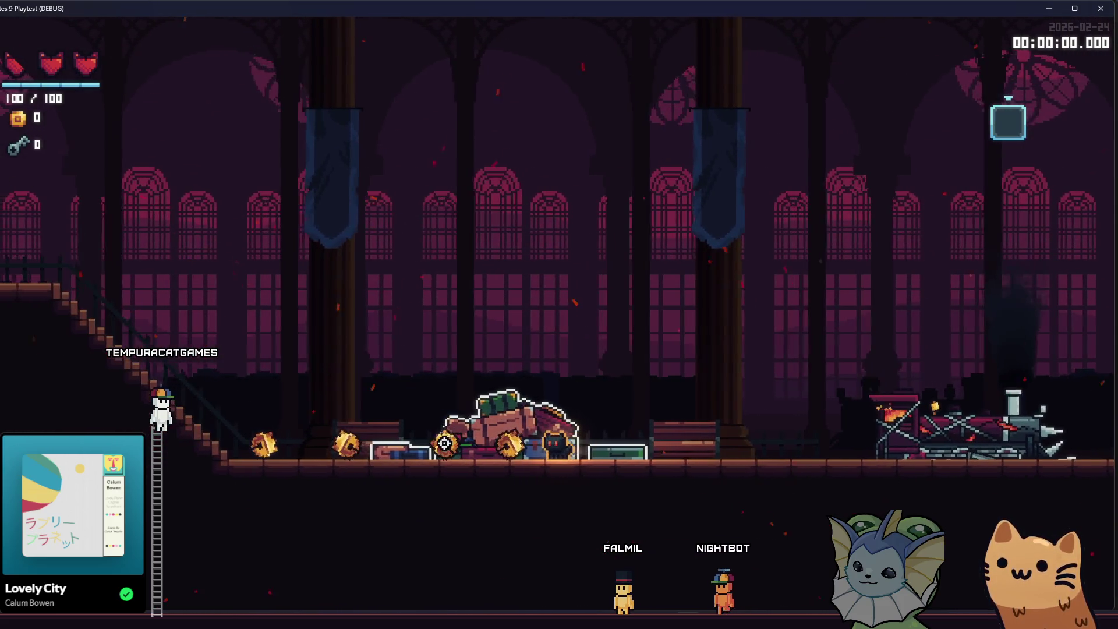
key("a")
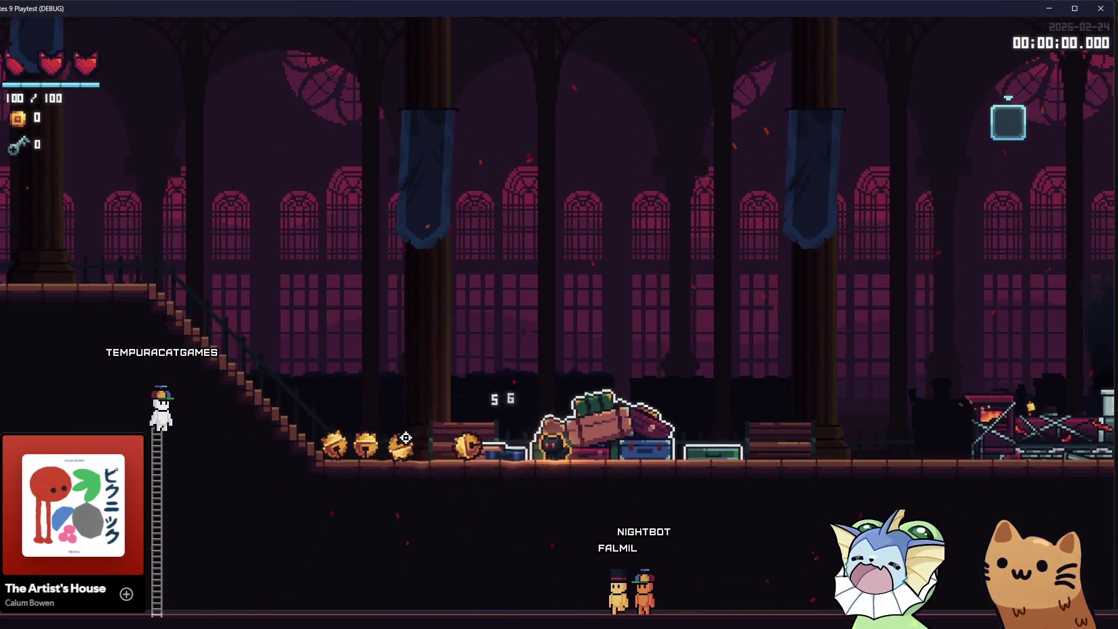
key("F8")
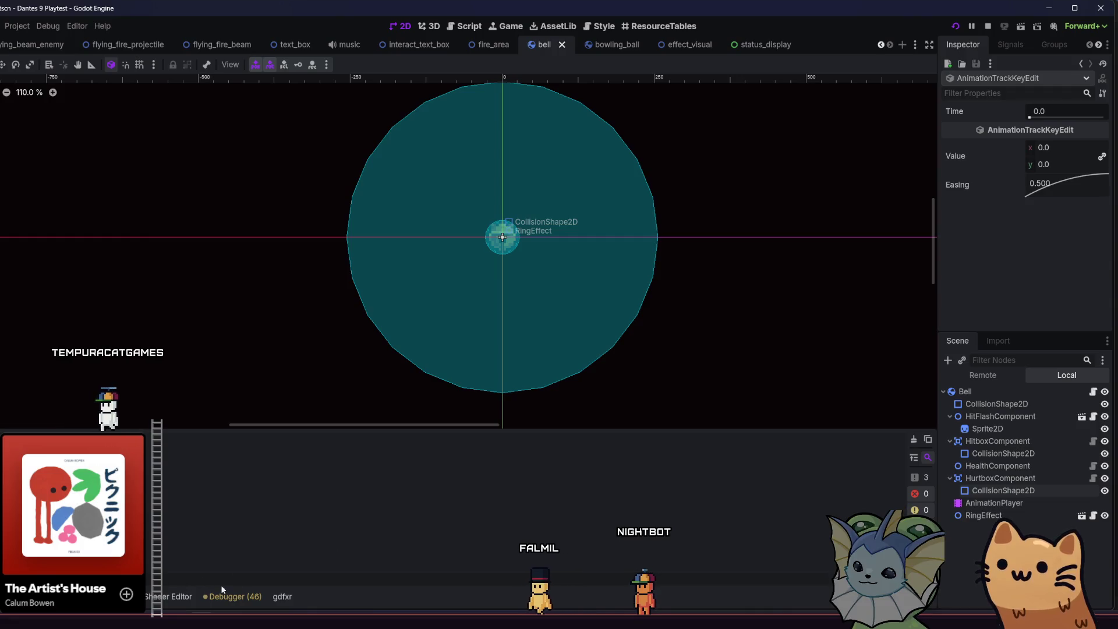
Step: Move the hurtbox monitoring keyframe to 0.5 s, save the bell scene and relaunch the game
left_click(78, 433)
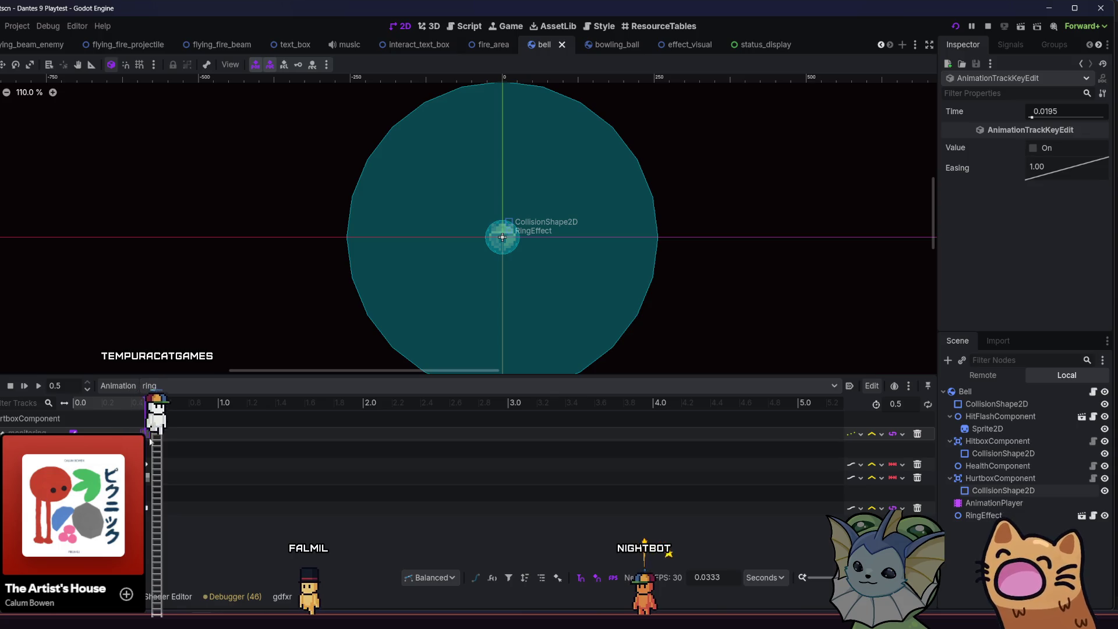
left_click_drag(150, 441, 145, 434)
key("ctrl+s")
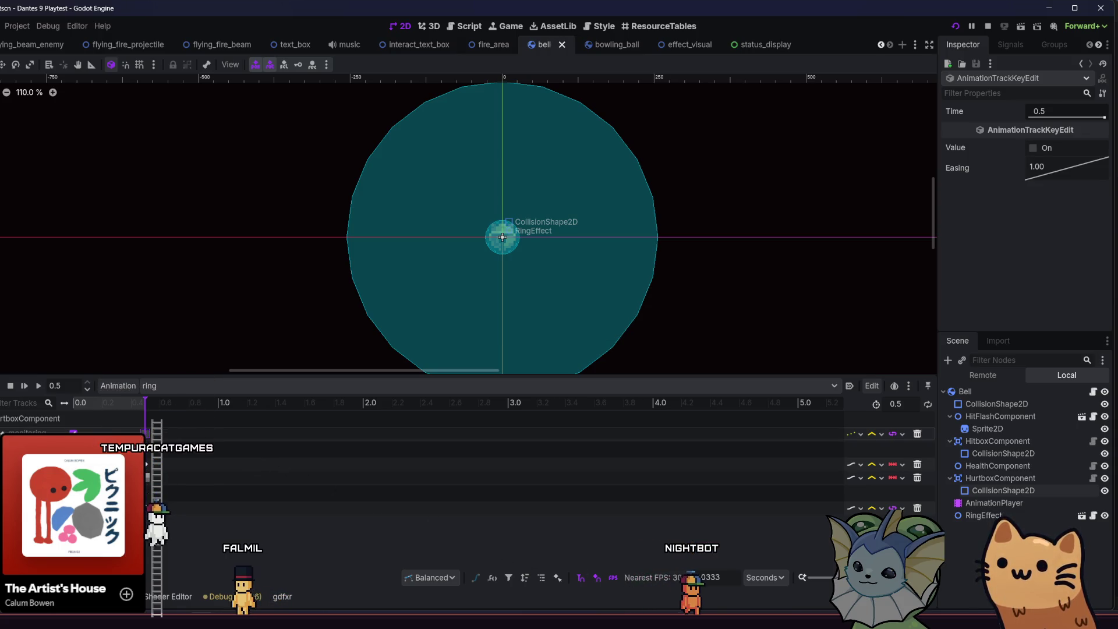
key("F5")
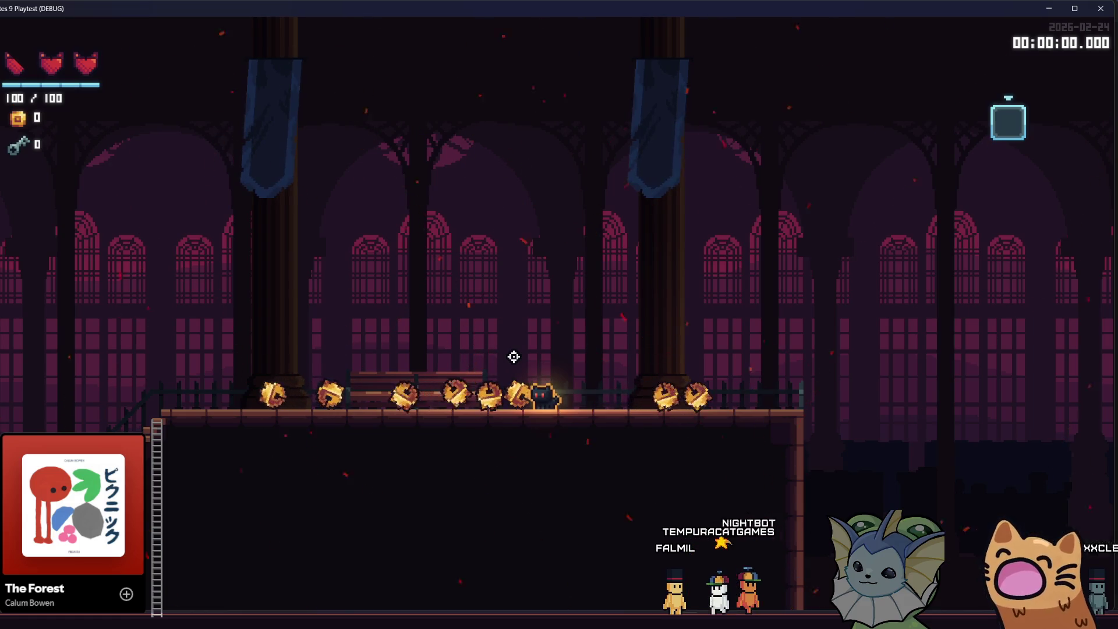
Step: Walk the cat right, then left along the ledge through the scattered bells
key("d")
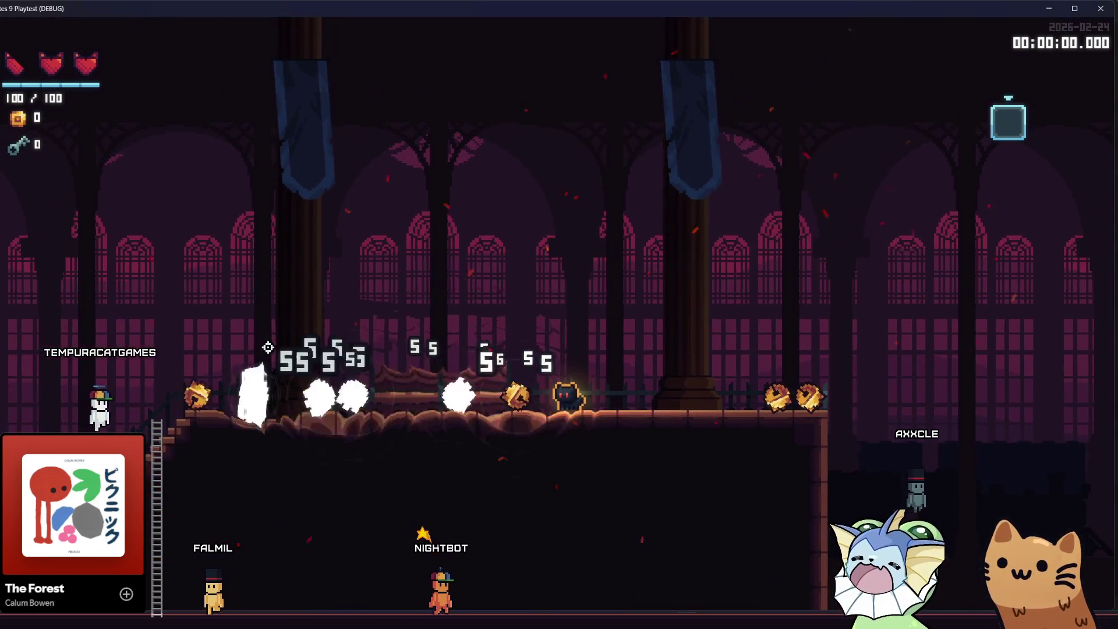
key("a")
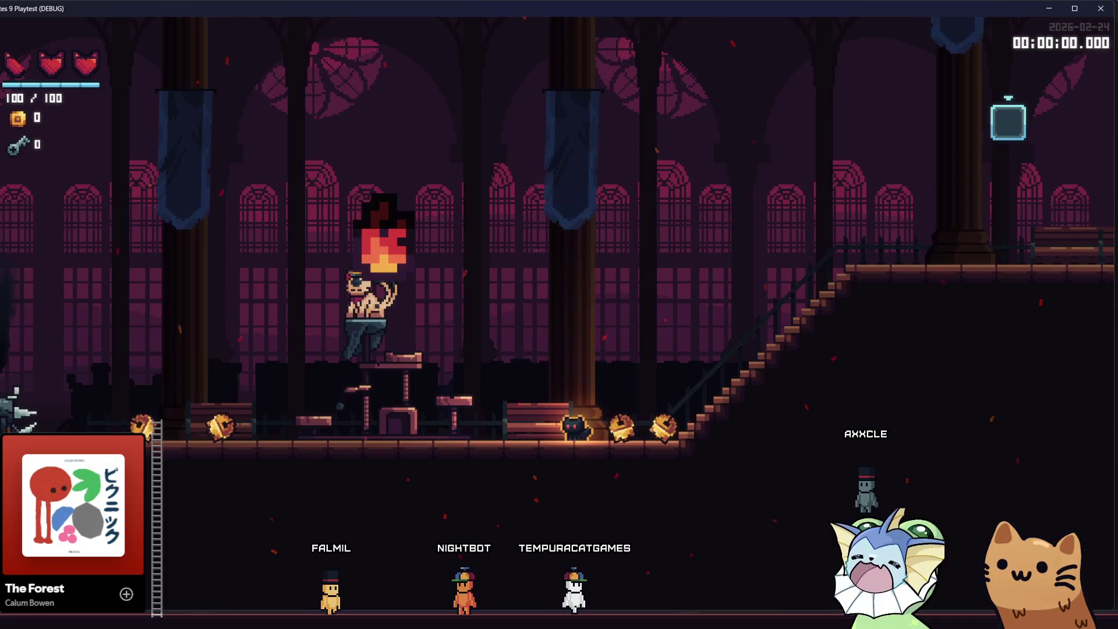
Step: Stop the debug run with F8 to return to the bell scene
key("F8")
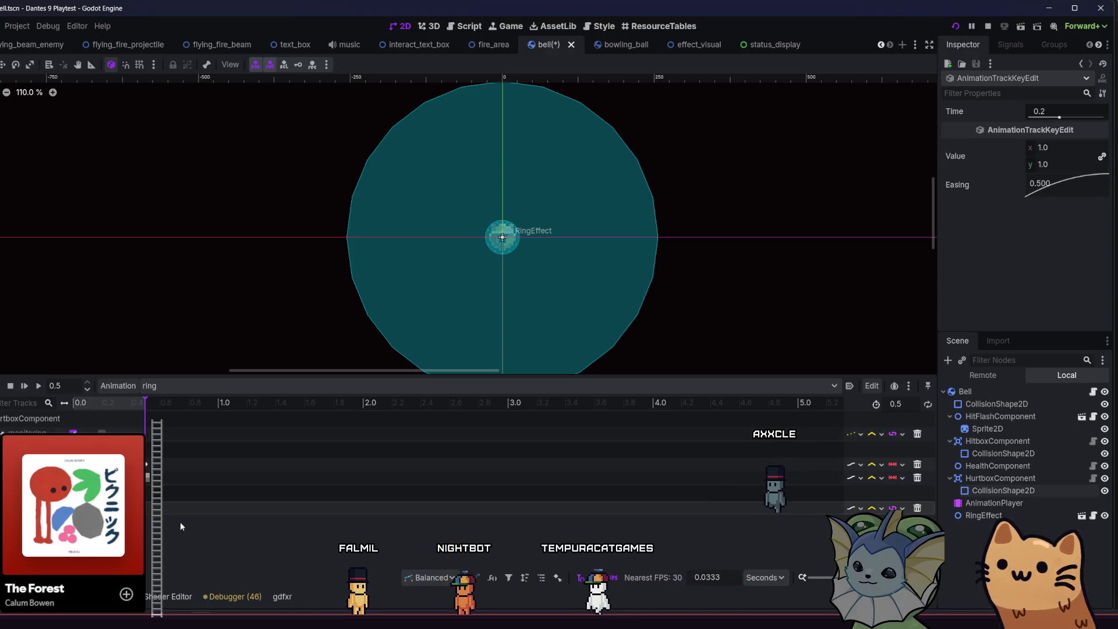
Step: Save bell.tscn with the monitoring On key now at 0.2667 s
key("ctrl+s")
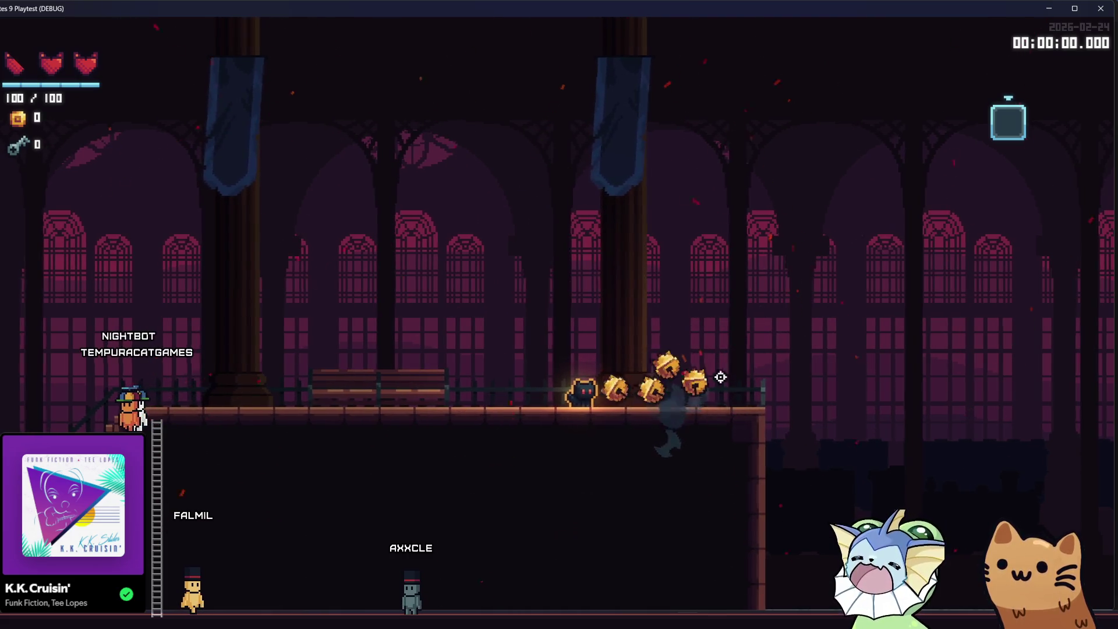
Step: Attack the bell clusters and smoke enemies along the walkway and near the train
left_click(739, 375)
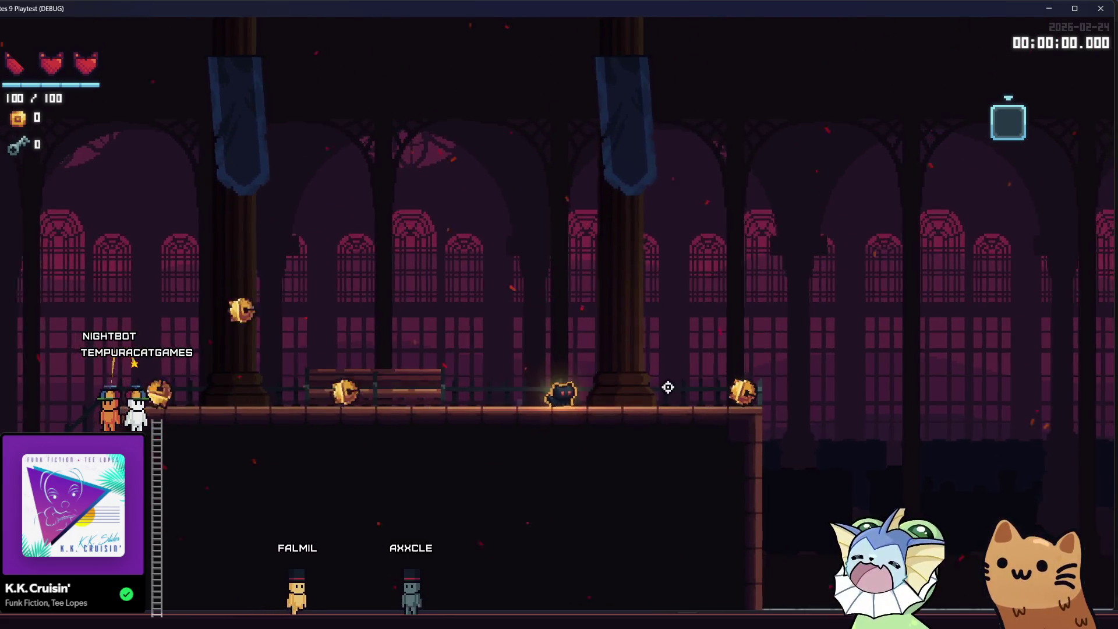
left_click(778, 374)
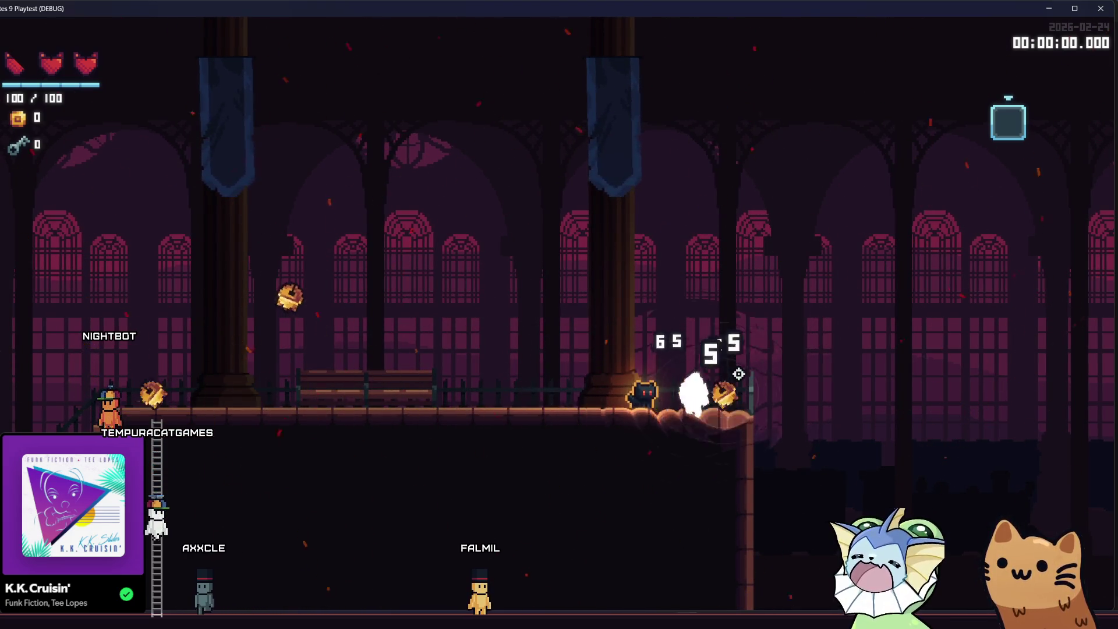
left_click(728, 377)
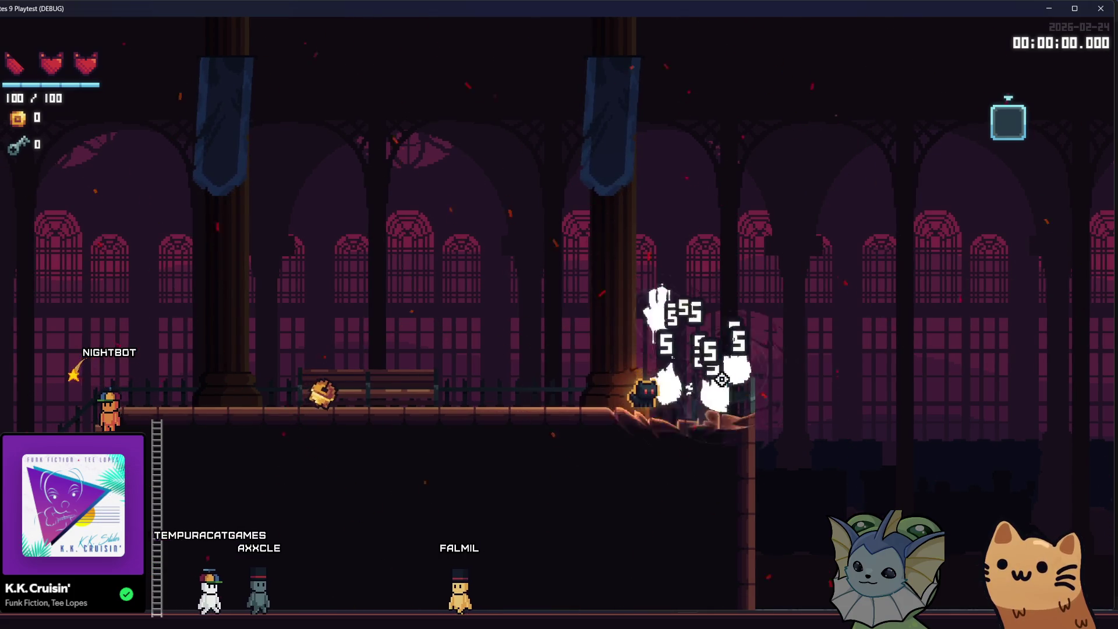
left_click(721, 379)
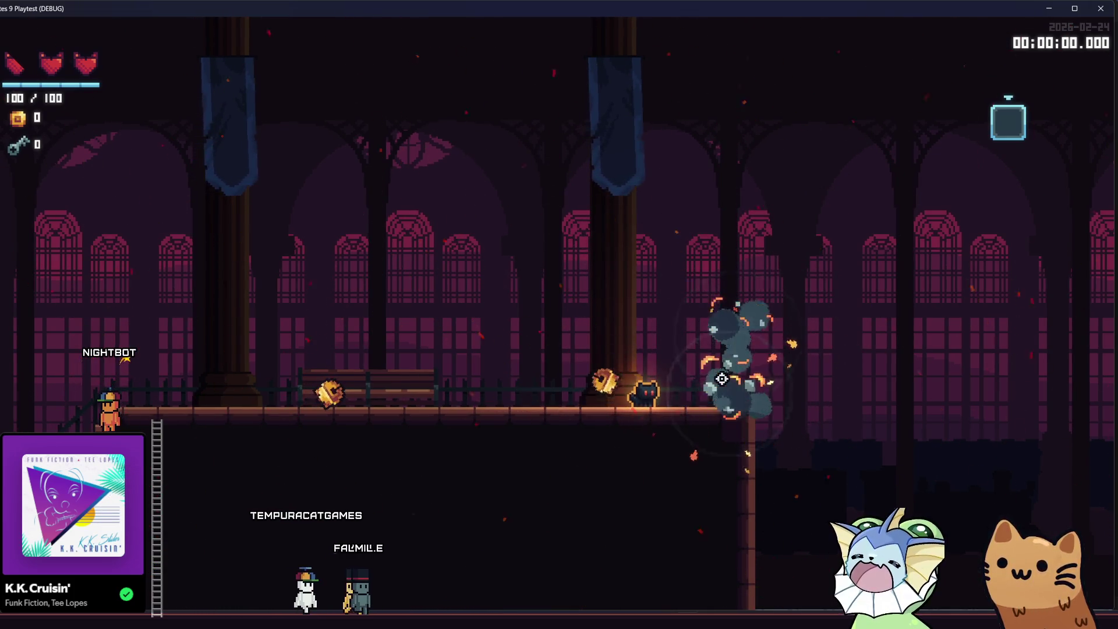
left_click(676, 373)
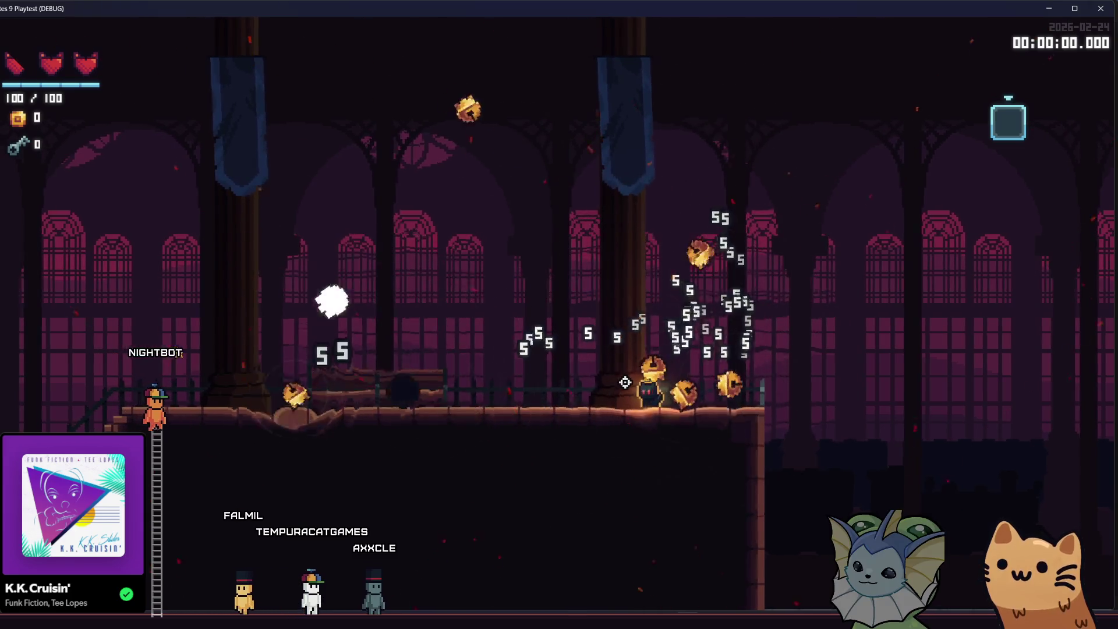
left_click(672, 379)
key("a")
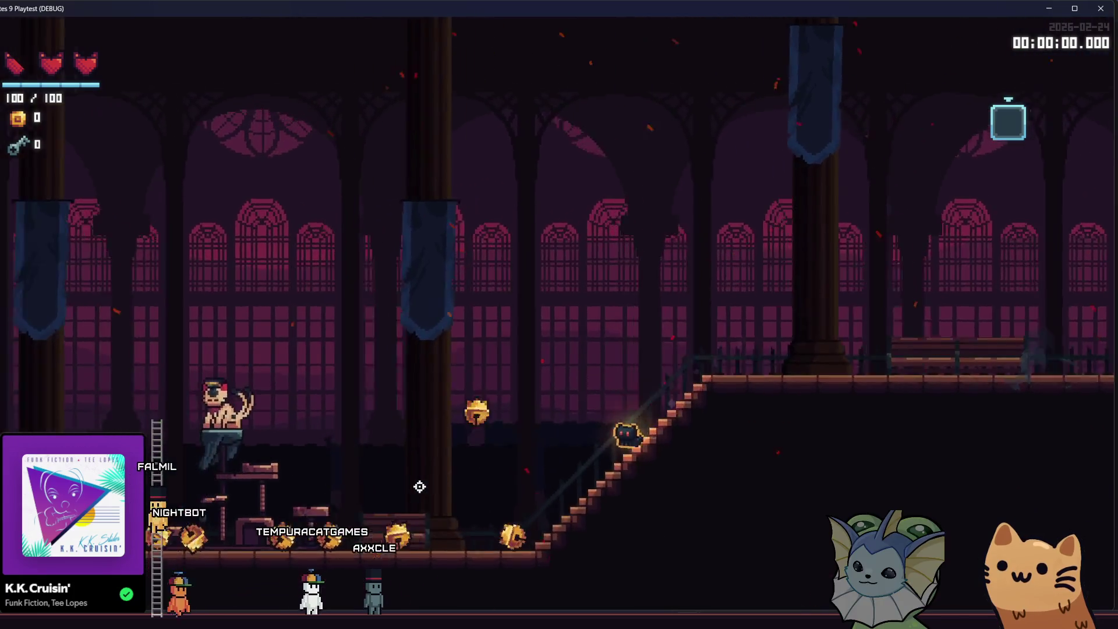
left_click(417, 472)
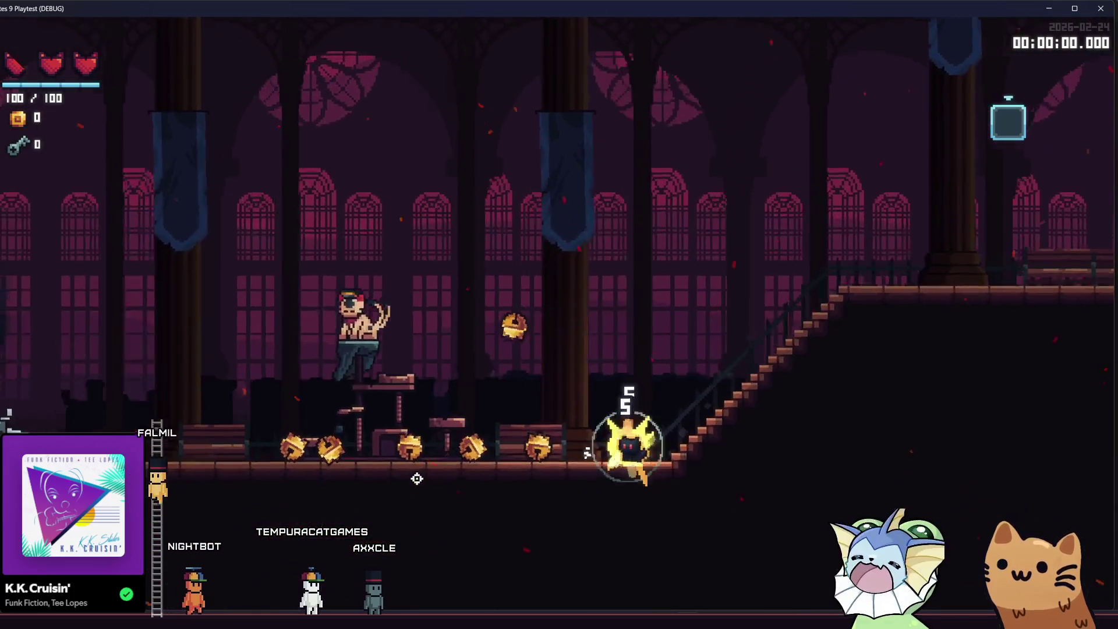
left_click(414, 466)
key("d")
left_click(417, 457)
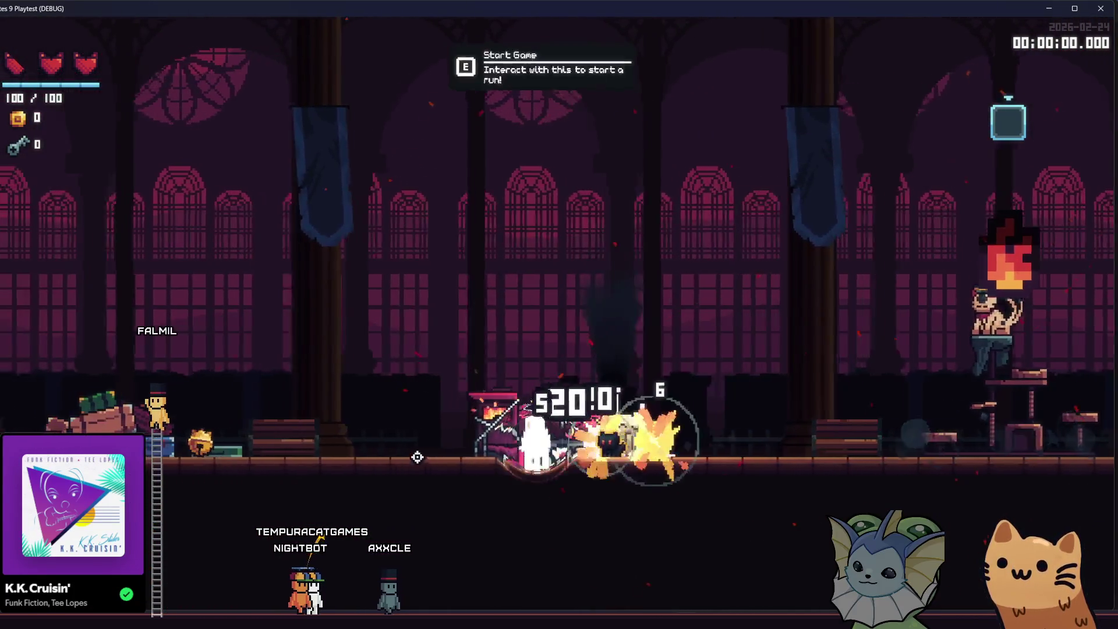
key("a")
left_click(687, 443)
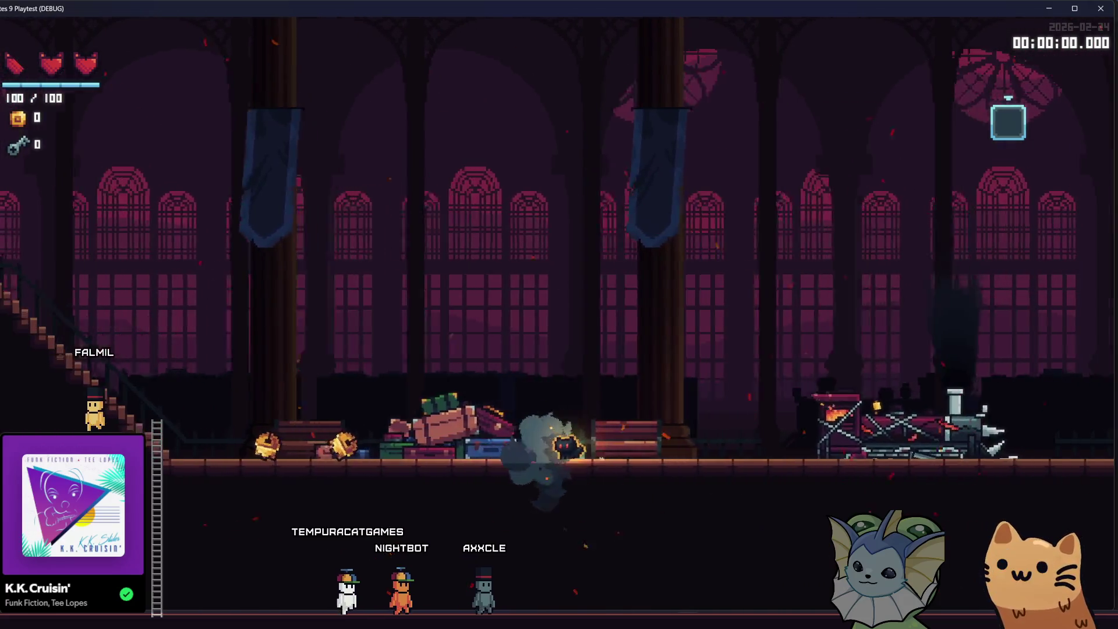
Step: Open the debug panel's card options and show the Add Cards list
key("F1")
left_click(113, 173)
left_click(273, 123)
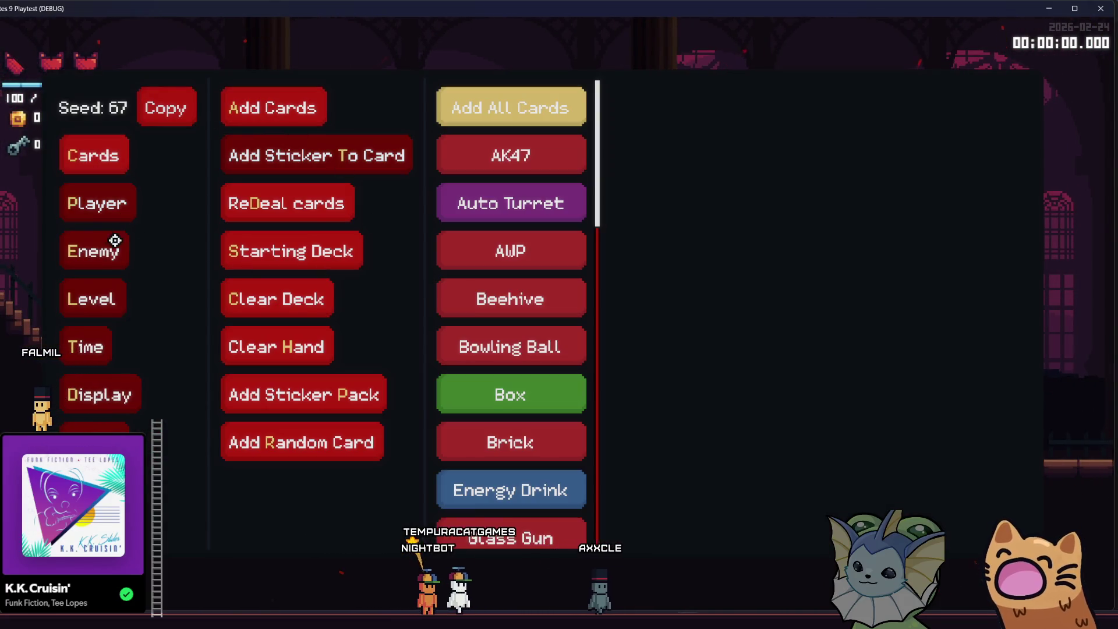
Step: Add the Bell relic from the player debug options' relic list
left_click(75, 205)
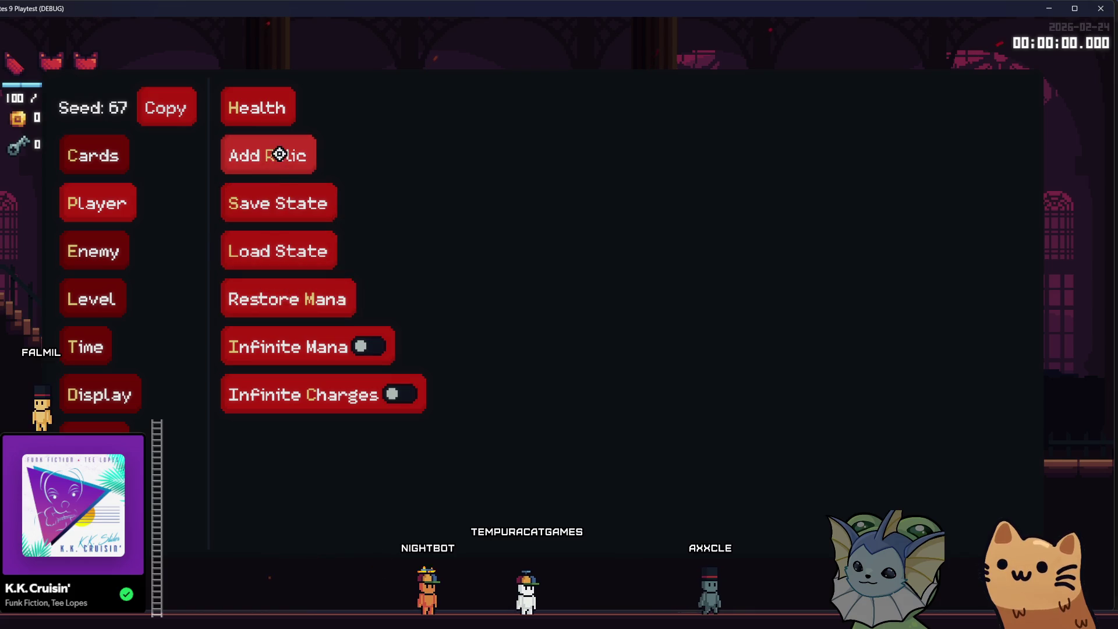
left_click(274, 155)
scroll(500, 360, "down", 10)
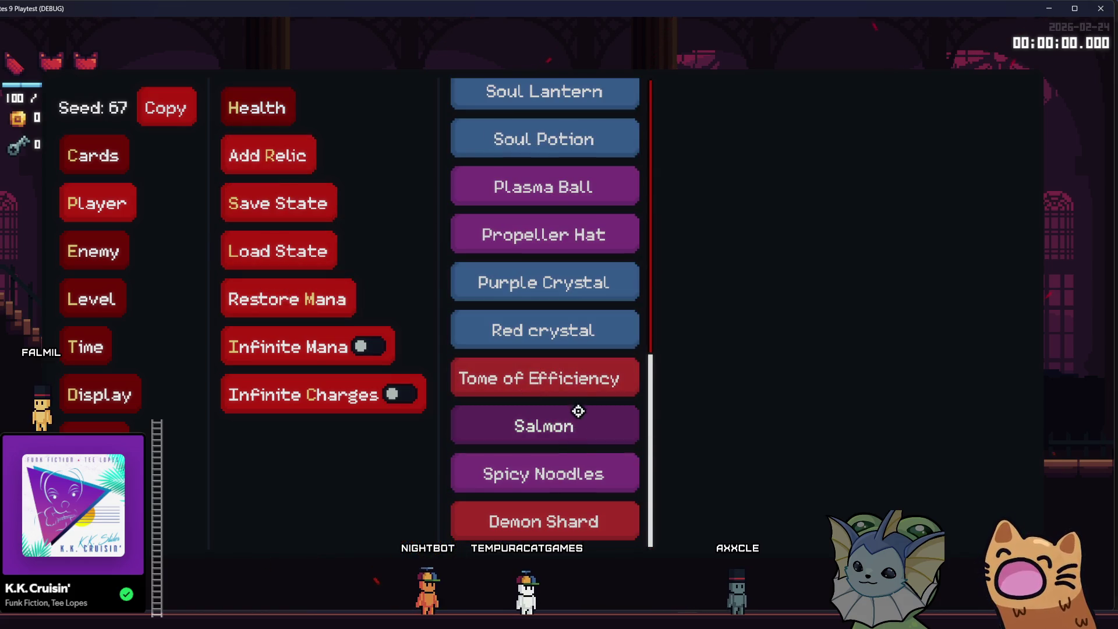
scroll(578, 411, "up", 6)
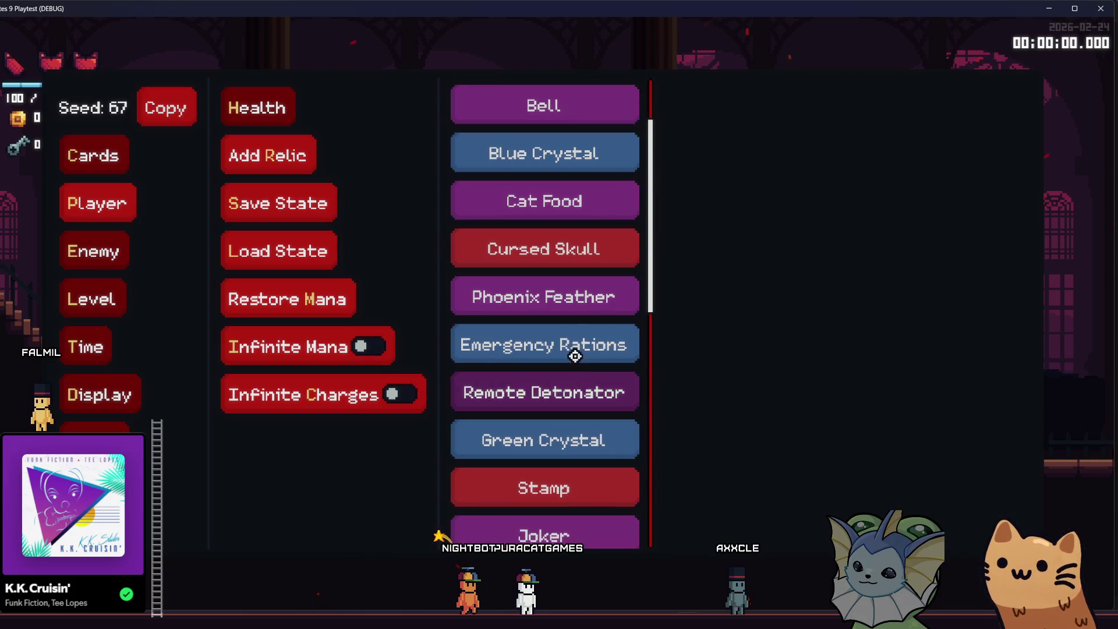
left_click(554, 106)
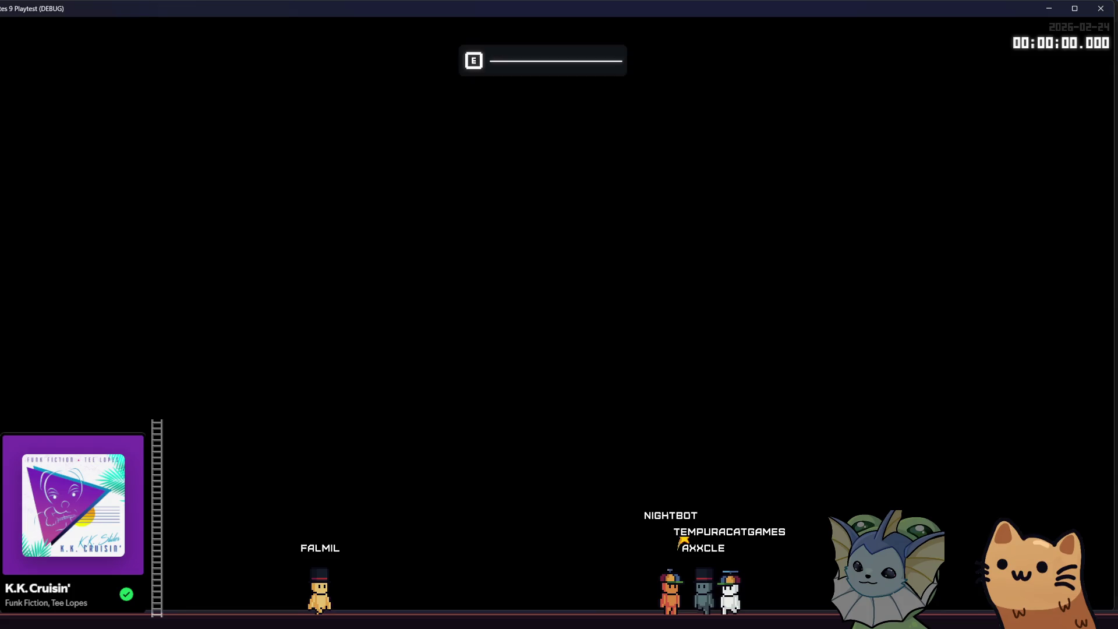
Step: Open both chests for the Purple Crystal and Demon Shard, then revisit the player cheats
key("d")
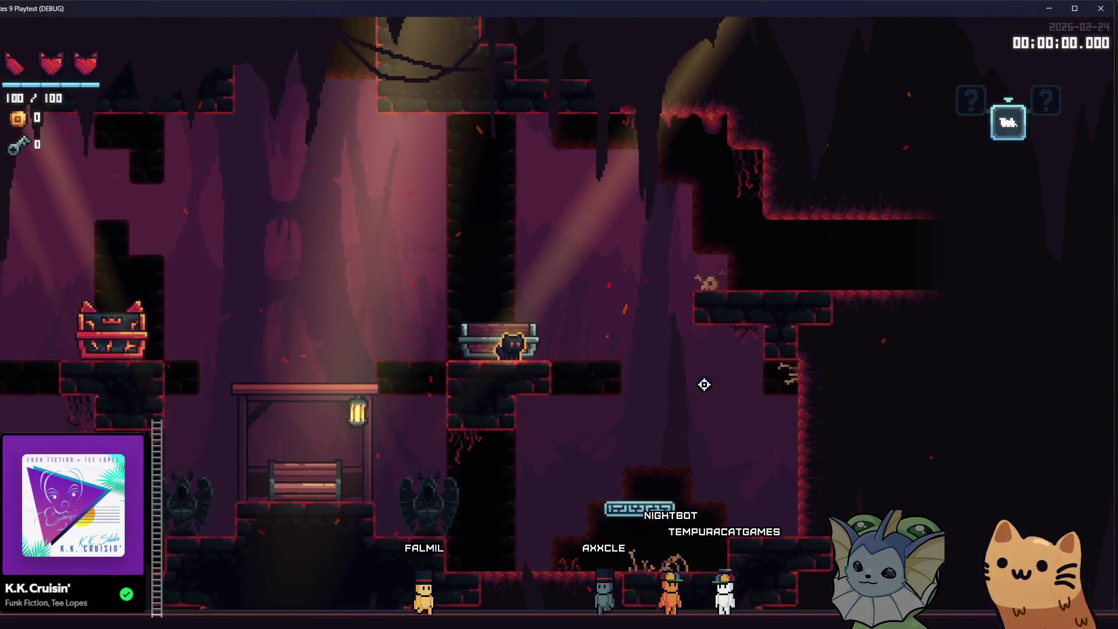
key("e")
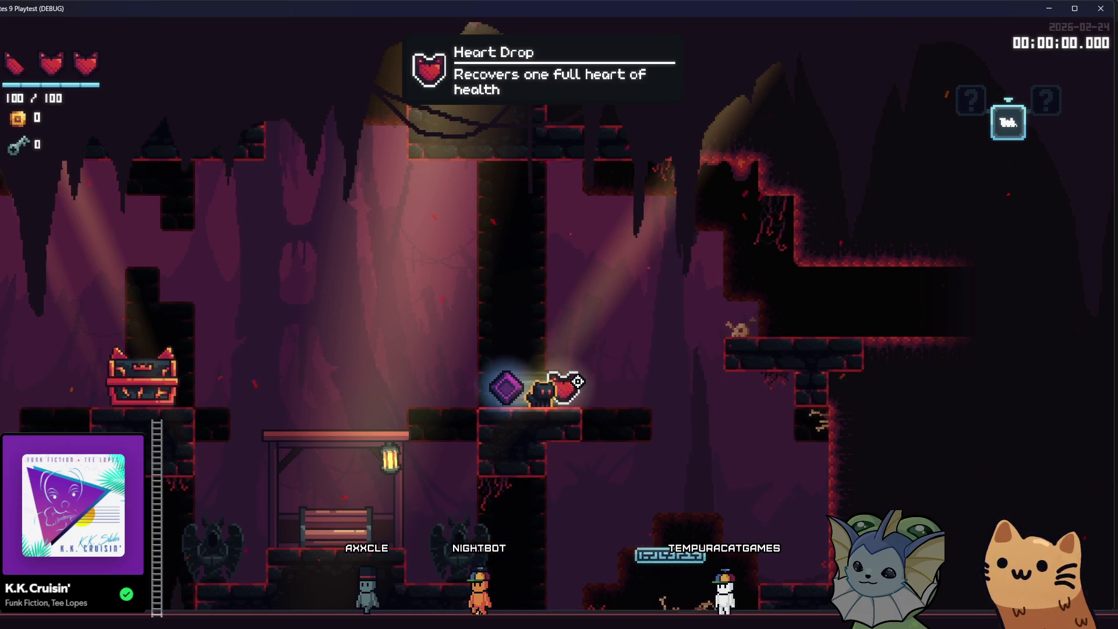
key("a")
key("space")
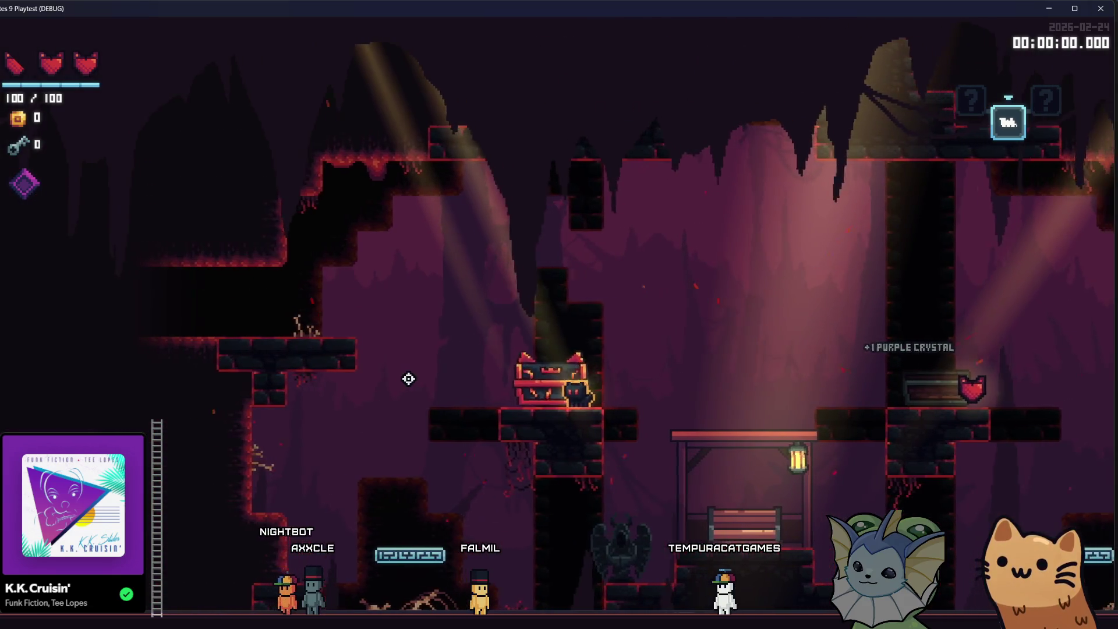
key("w")
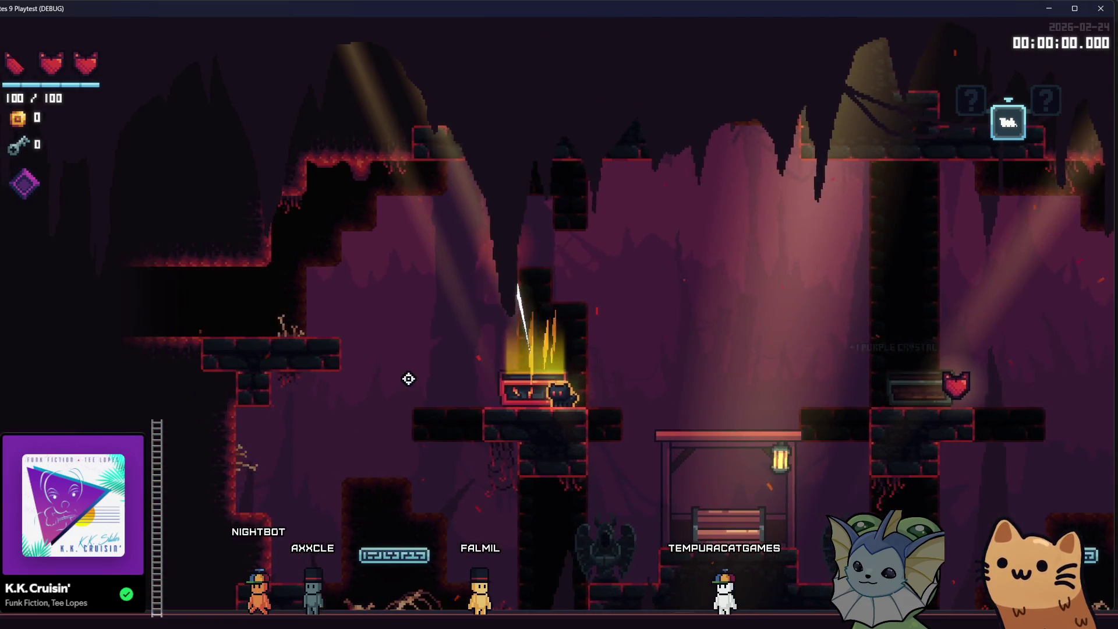
key("a")
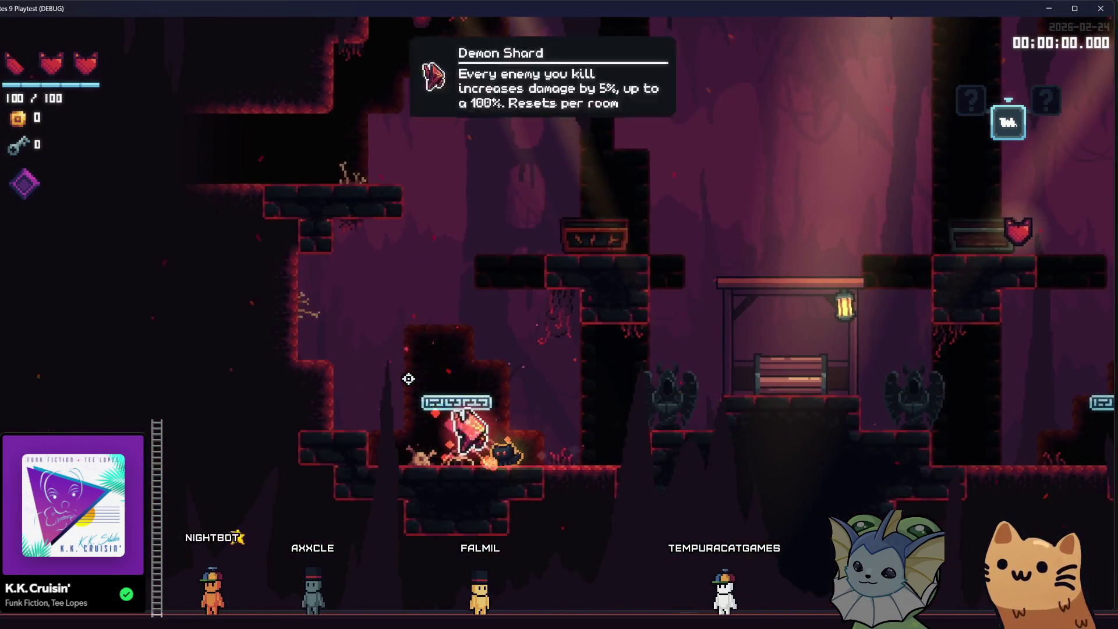
key("F1")
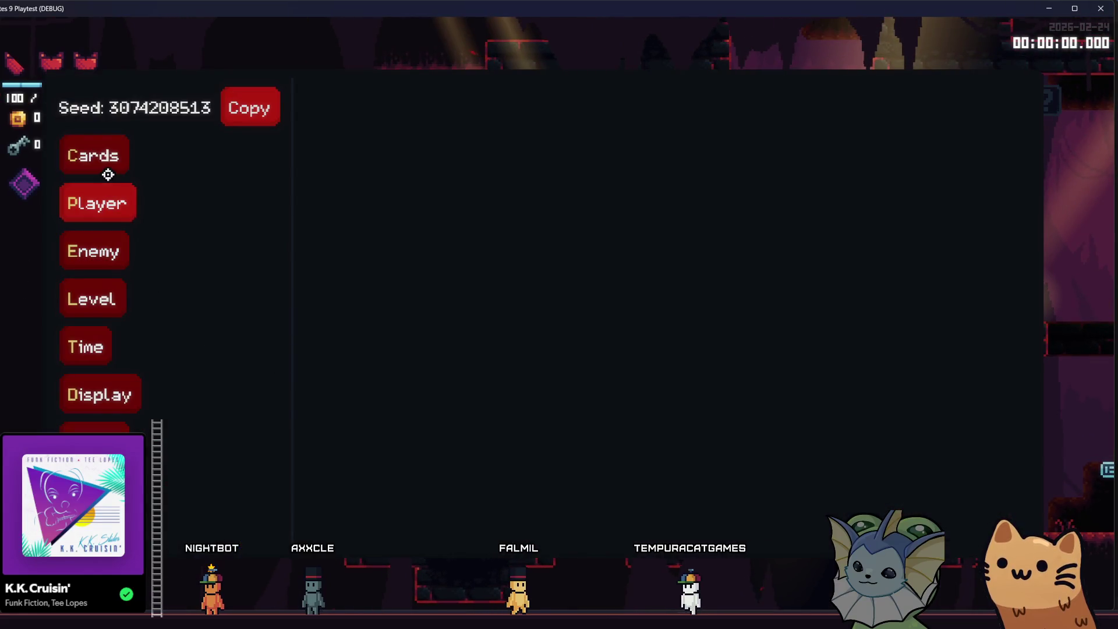
left_click(108, 174)
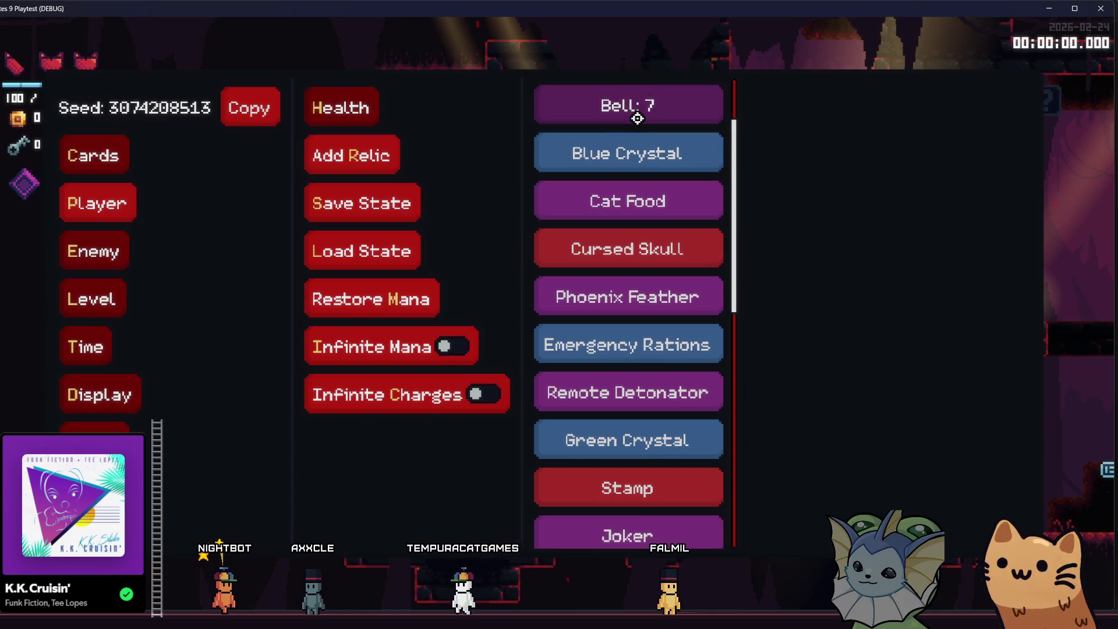
key("F1")
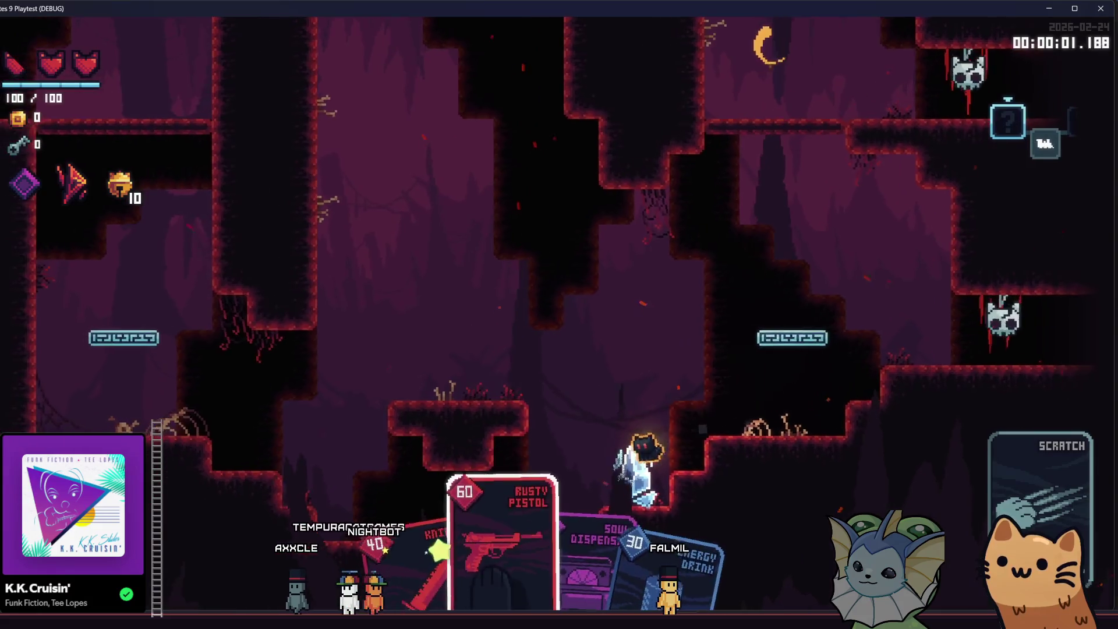
Step: Shoot the bats and enemies with the Rusty Pistol while climbing onto the ledge
left_click(568, 136)
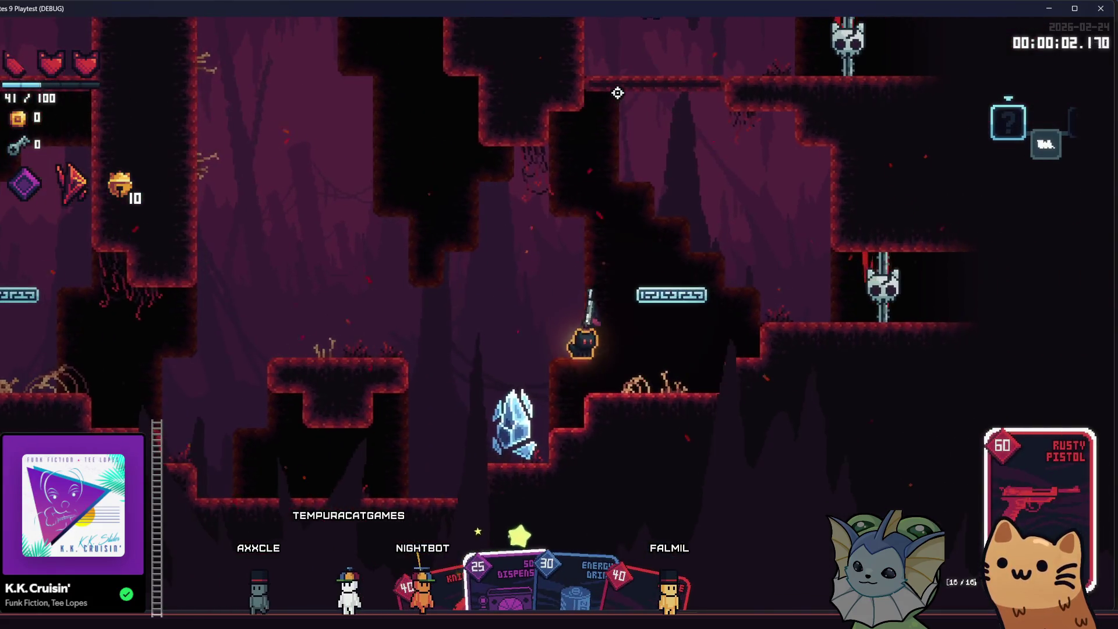
left_click(643, 66)
left_click(638, 72)
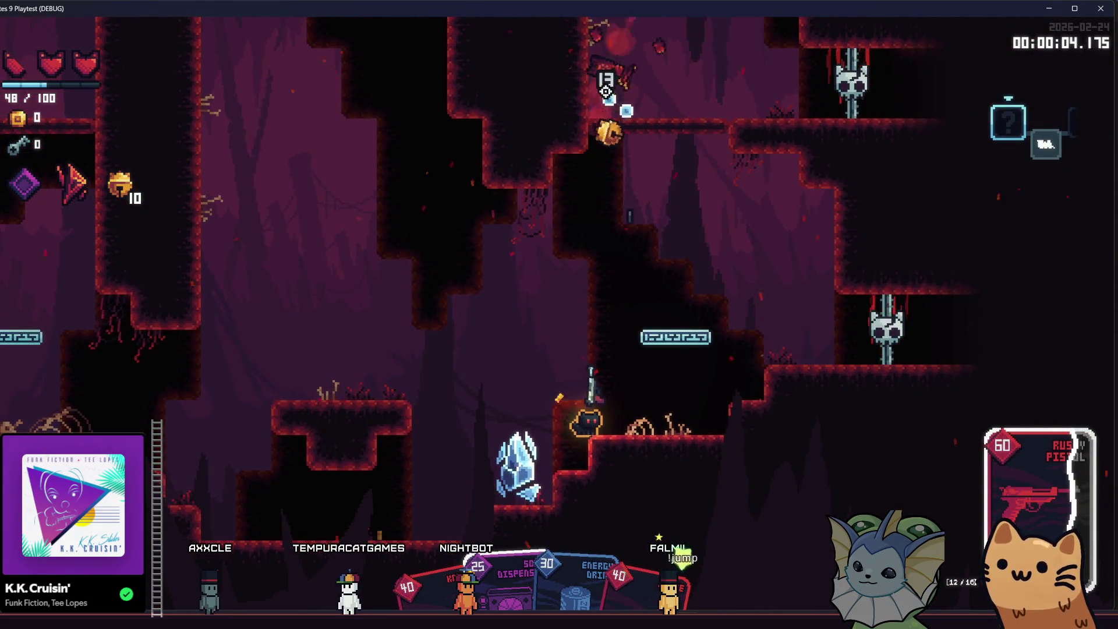
left_click(728, 412)
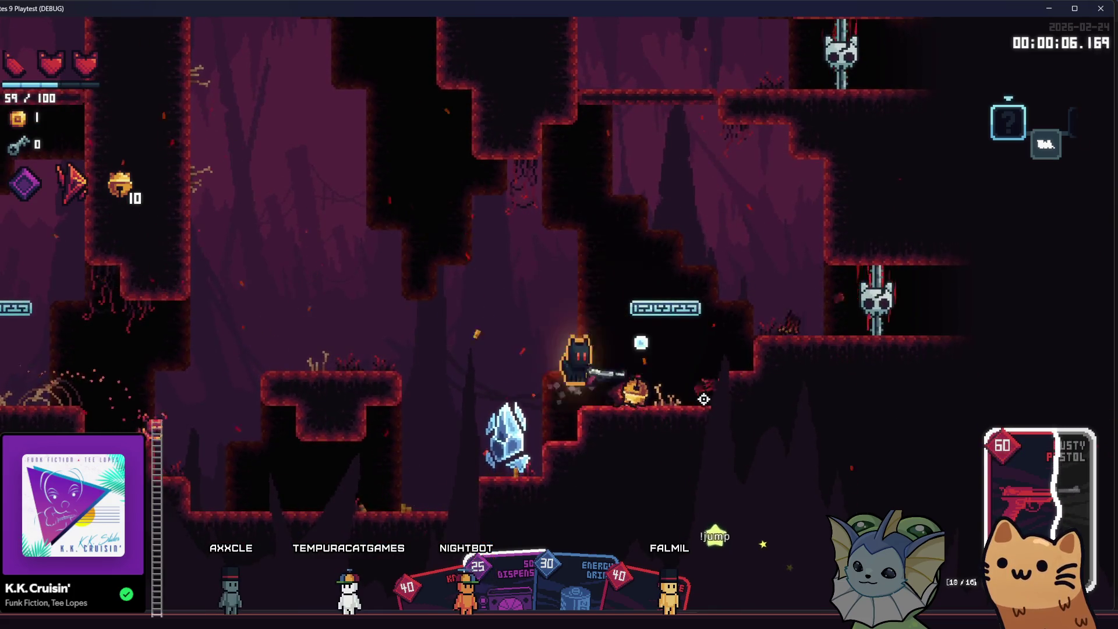
key("a")
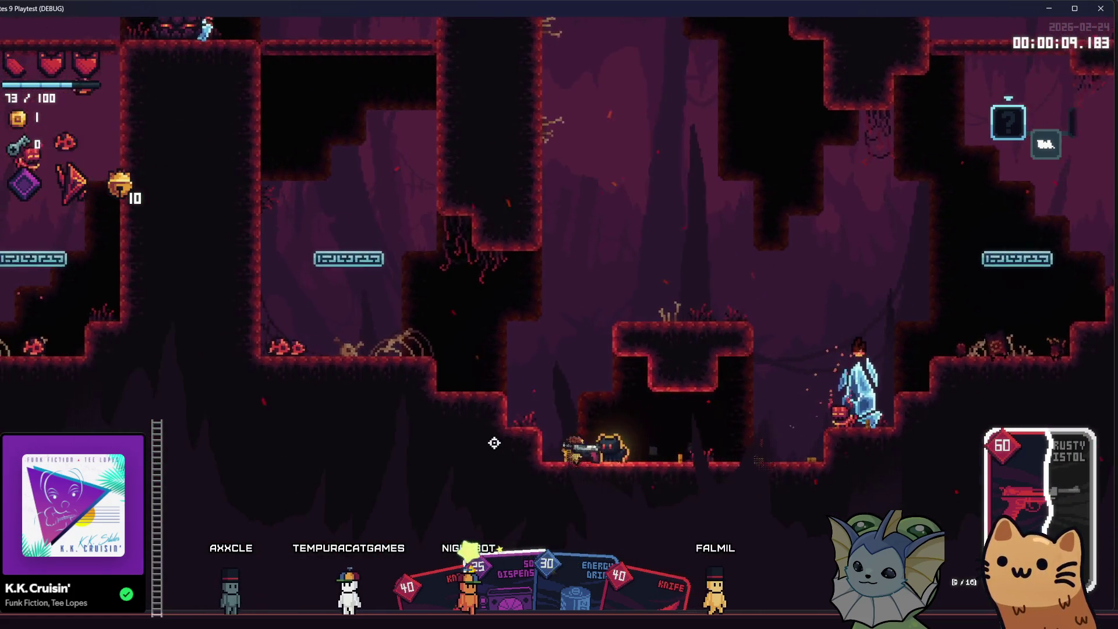
key("a")
left_click(661, 487)
left_click(759, 516)
left_click(729, 530)
left_click(424, 517)
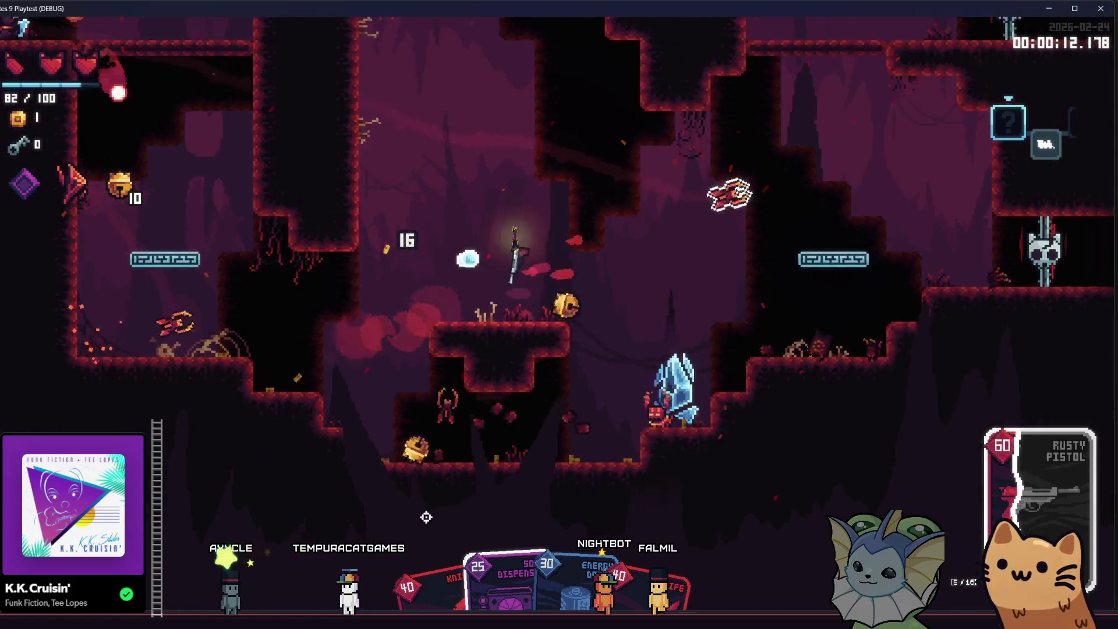
left_click(636, 526)
Step: Stab the crystal enemy with the Knife, then switch back to the pistol and shoot bats
key("d")
left_click(637, 526)
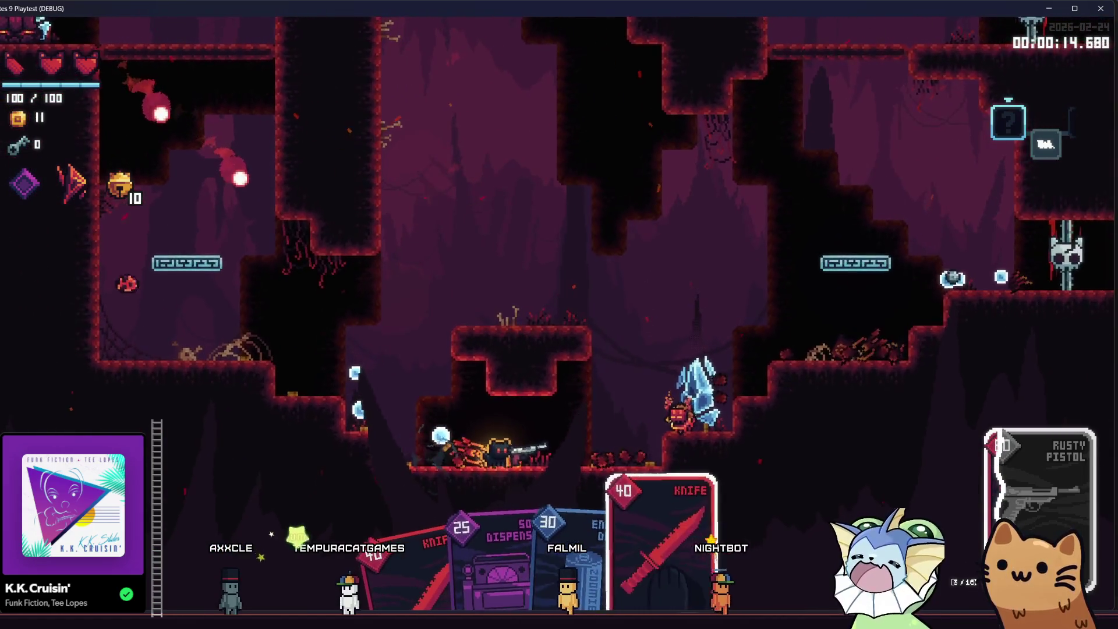
key("d")
left_click(568, 366)
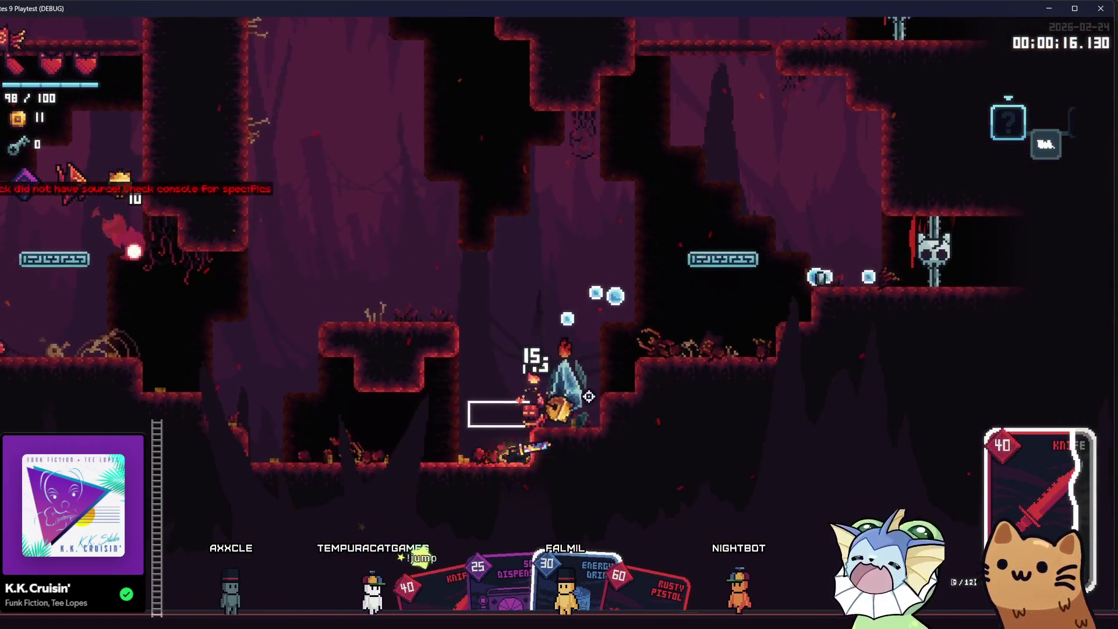
key("a")
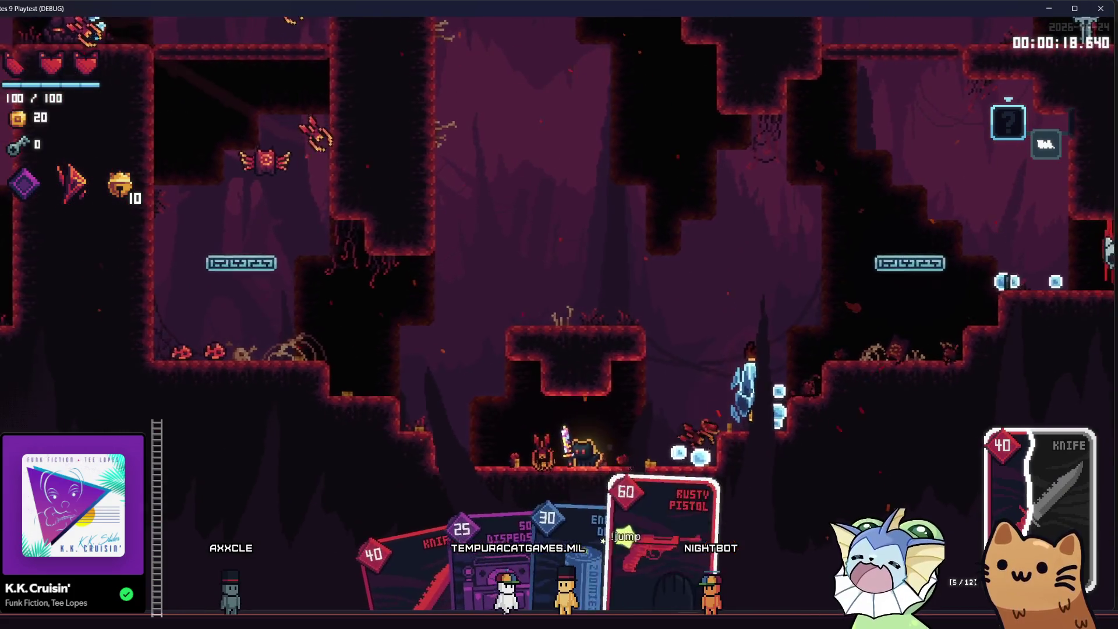
left_click(251, 279)
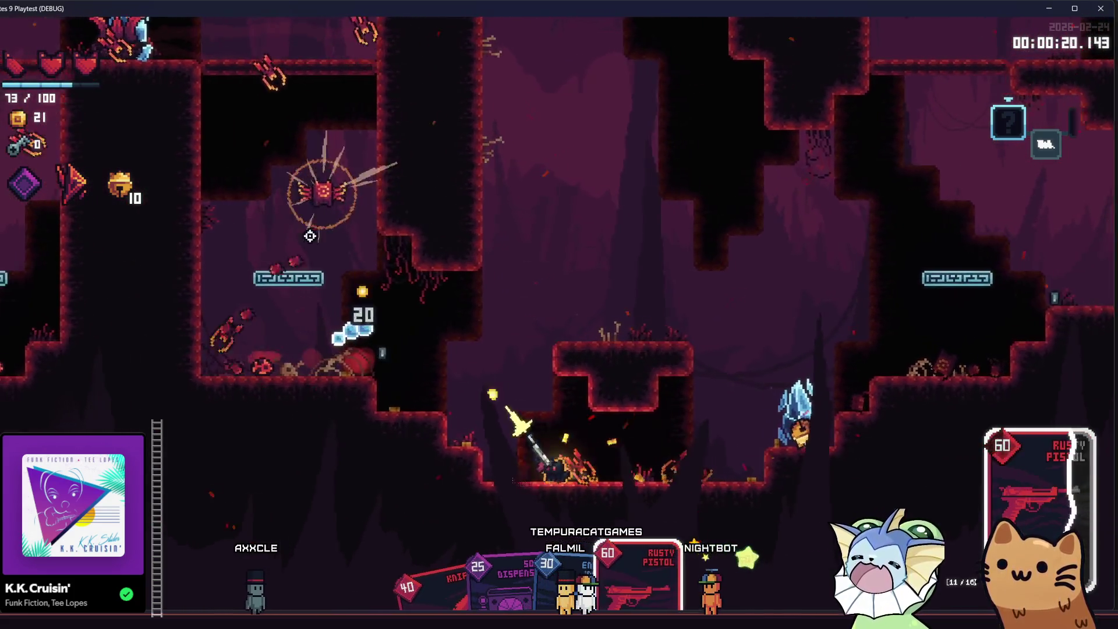
left_click(339, 208)
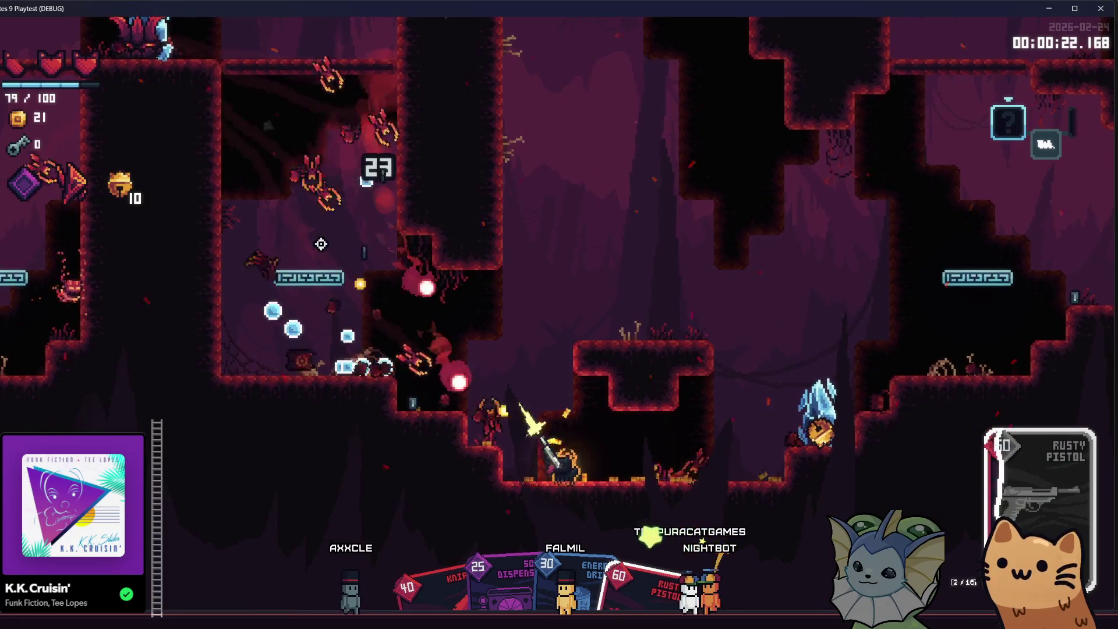
left_click(297, 275)
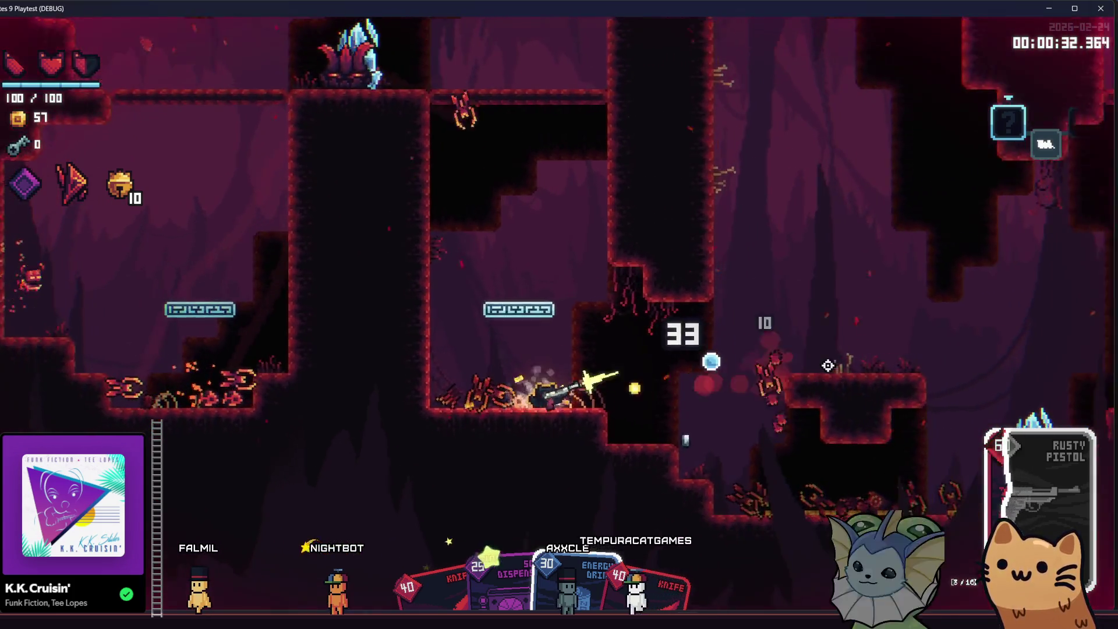
Step: Shoot down the enemies around the crystal and below in the cave
left_click(452, 254)
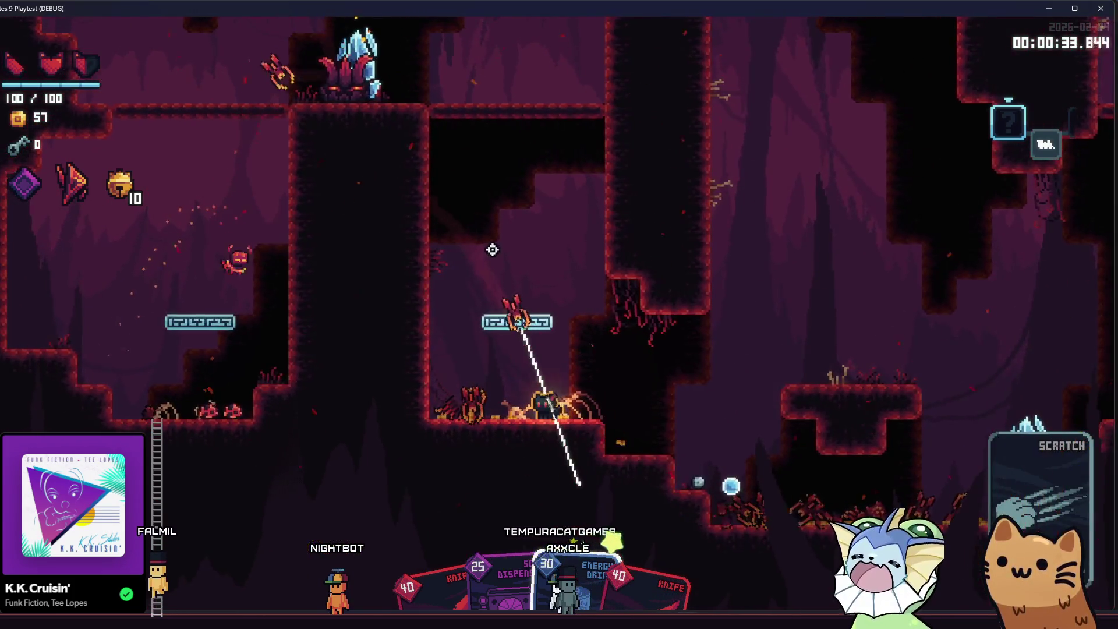
left_click(492, 249)
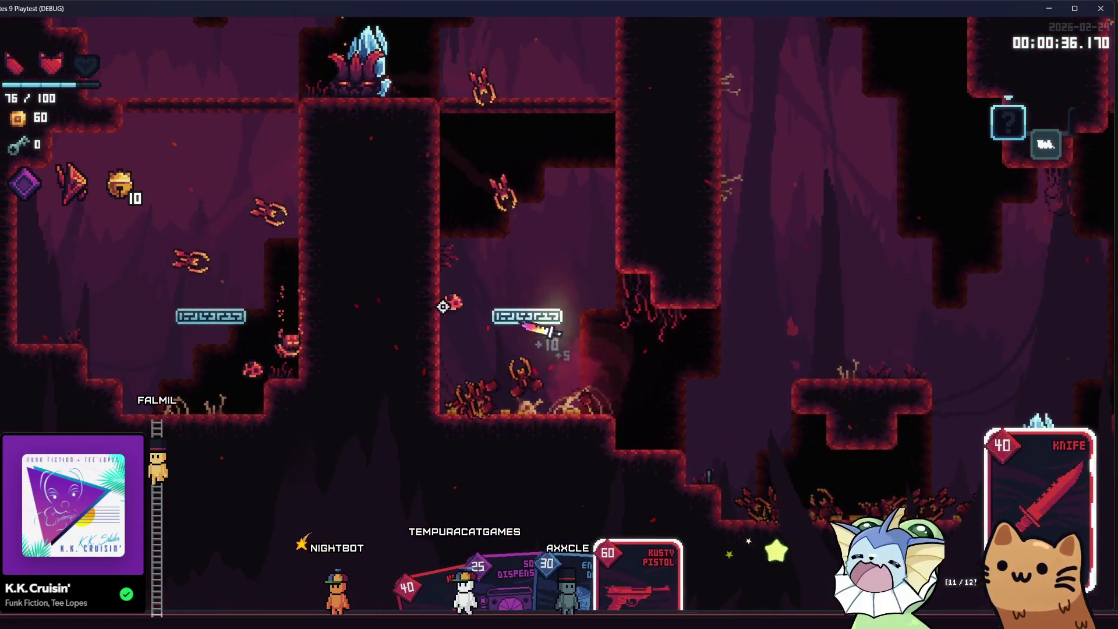
left_click(466, 208)
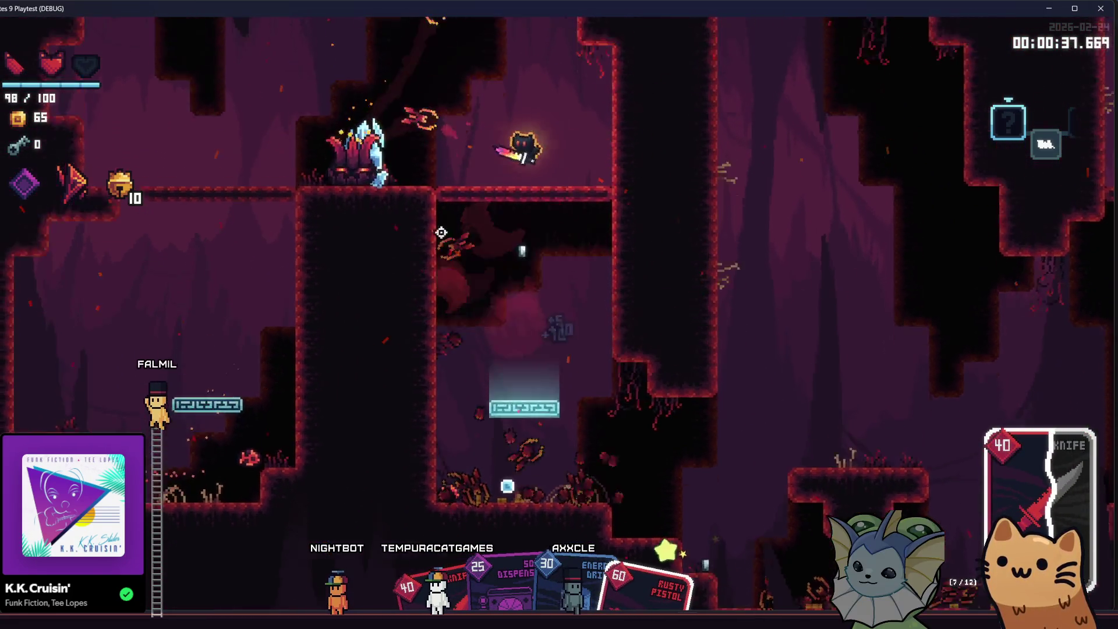
left_click(442, 229)
left_click(432, 218)
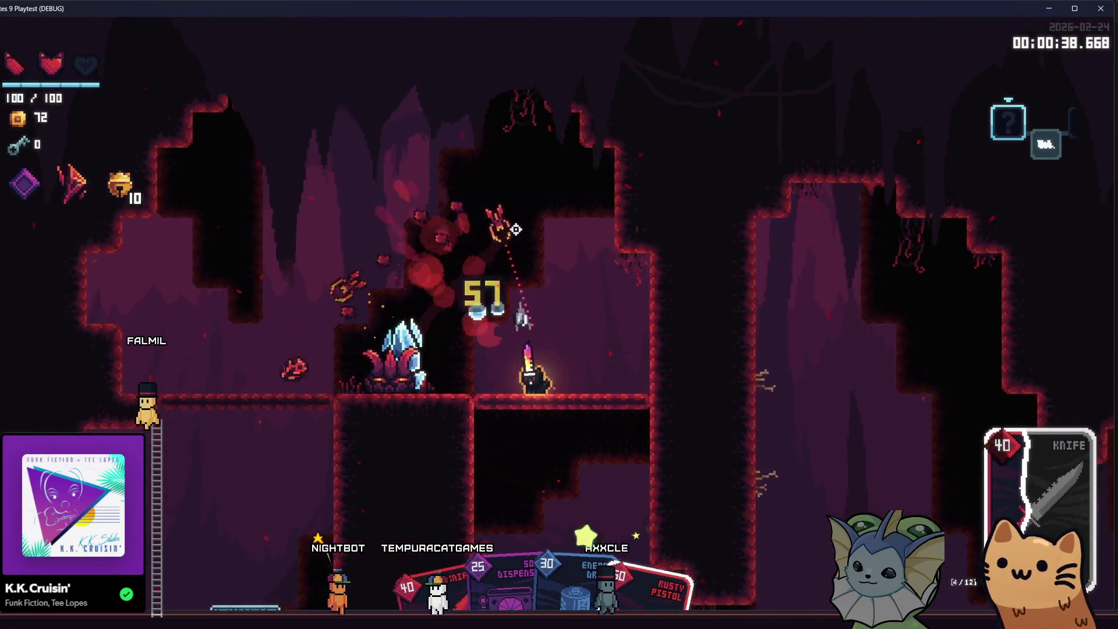
left_click(491, 374)
left_click(354, 386)
left_click(345, 388)
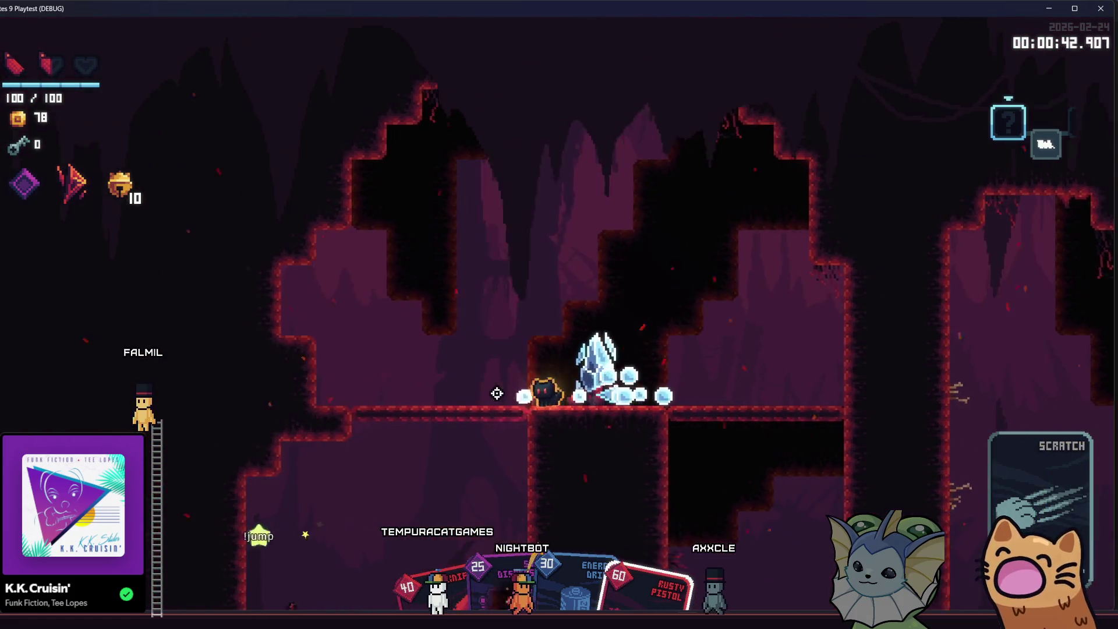
left_click(516, 394)
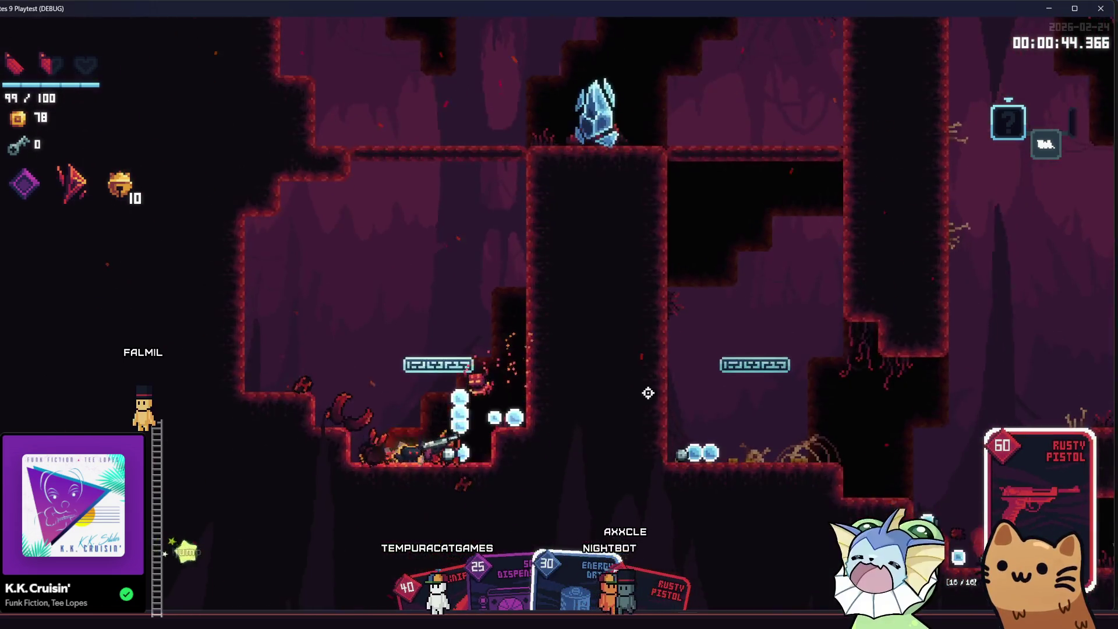
left_click(621, 374)
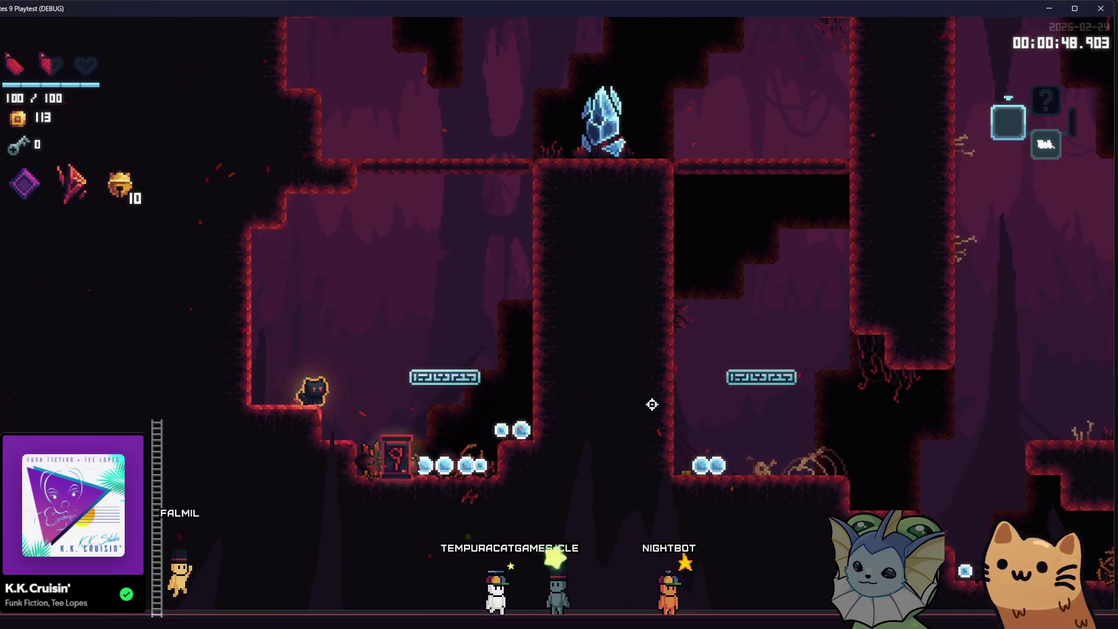
Step: Collect the orbs, climb onto the raised platform, read the Bell relic's 'On kill, 20%' tooltip, and stop the playtest
key("a")
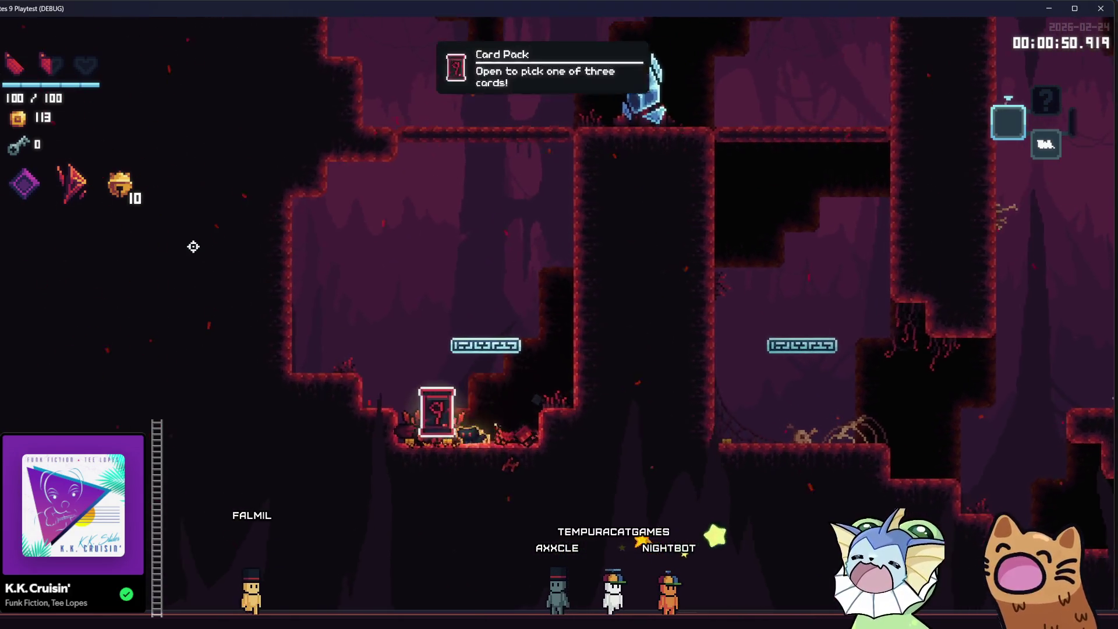
key("space")
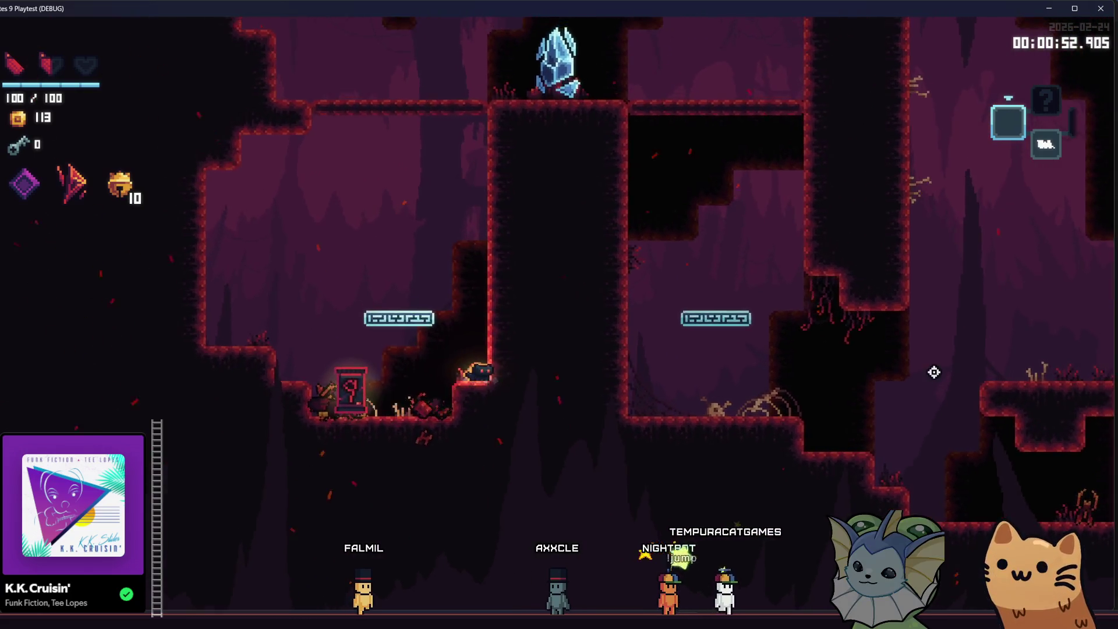
key("d")
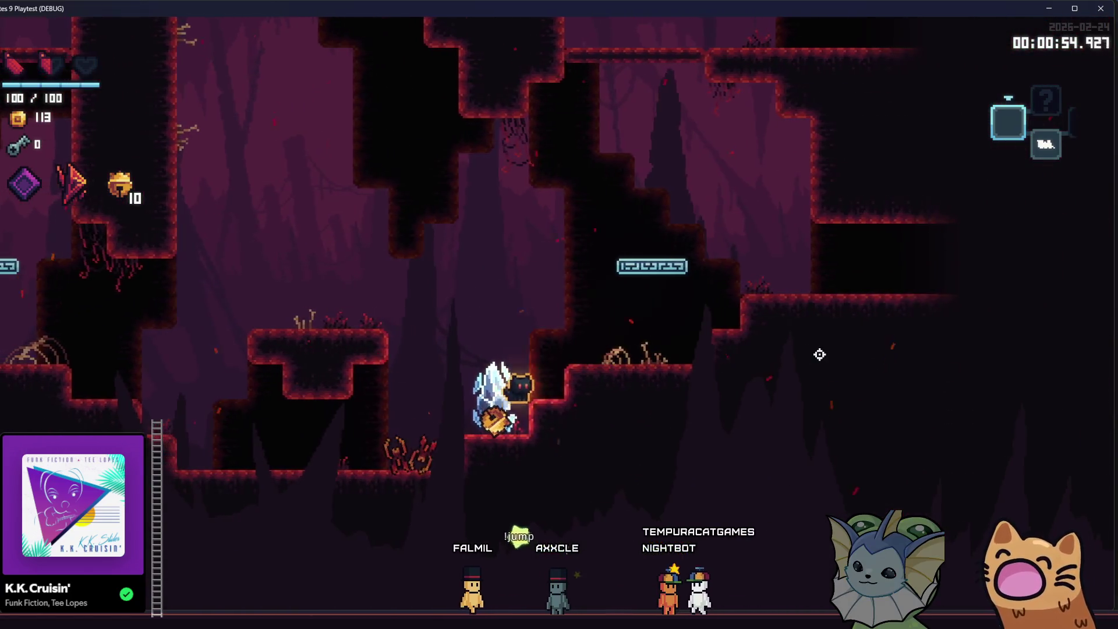
key("d")
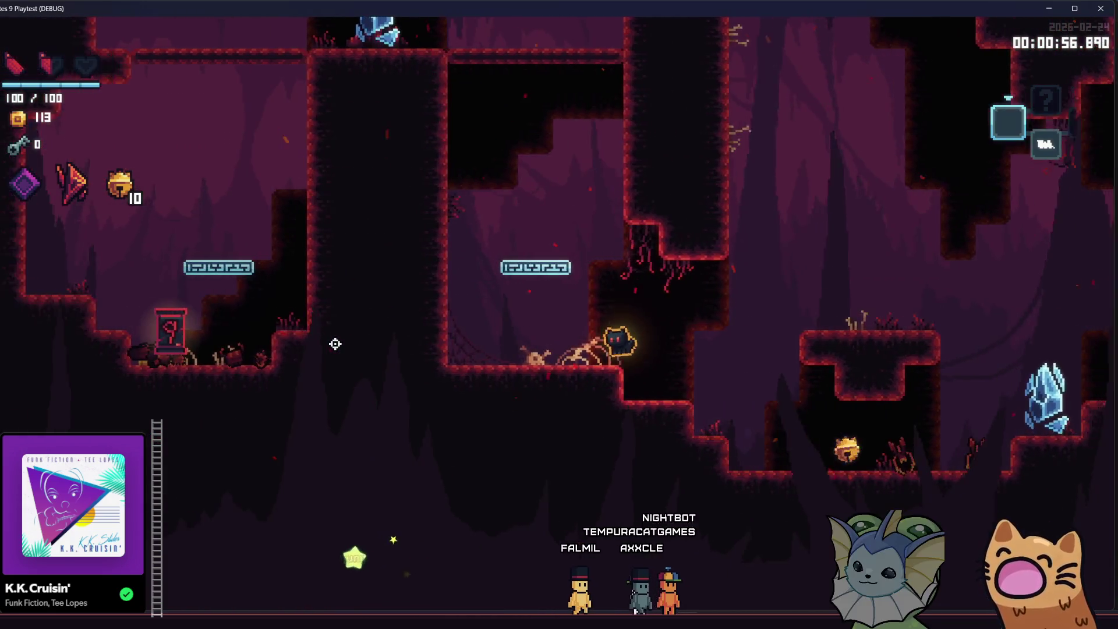
key("a")
key("space")
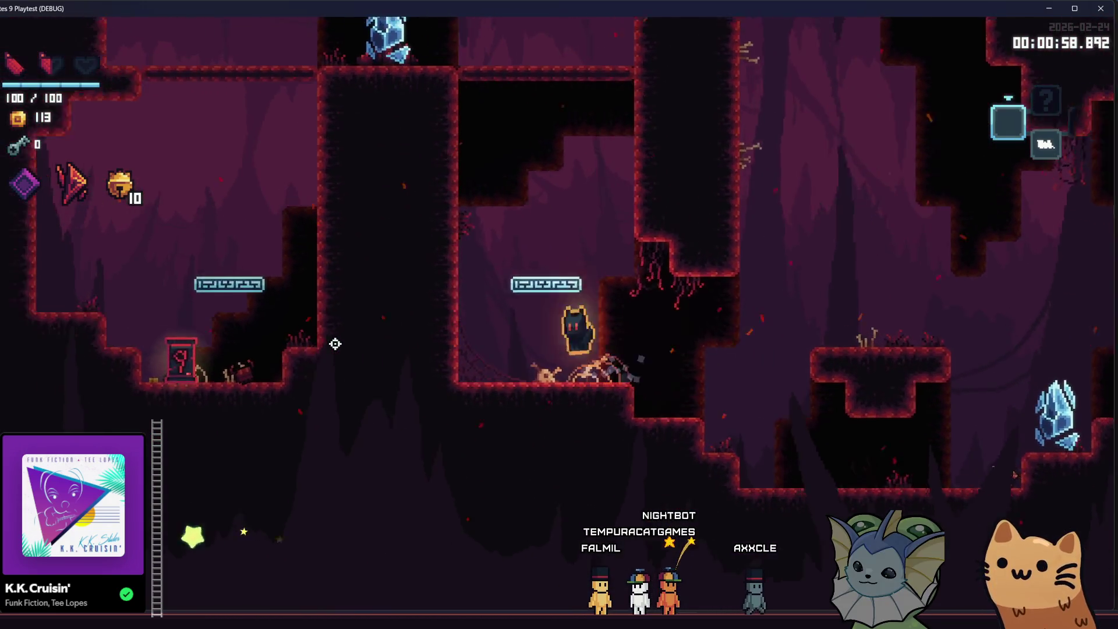
key("space")
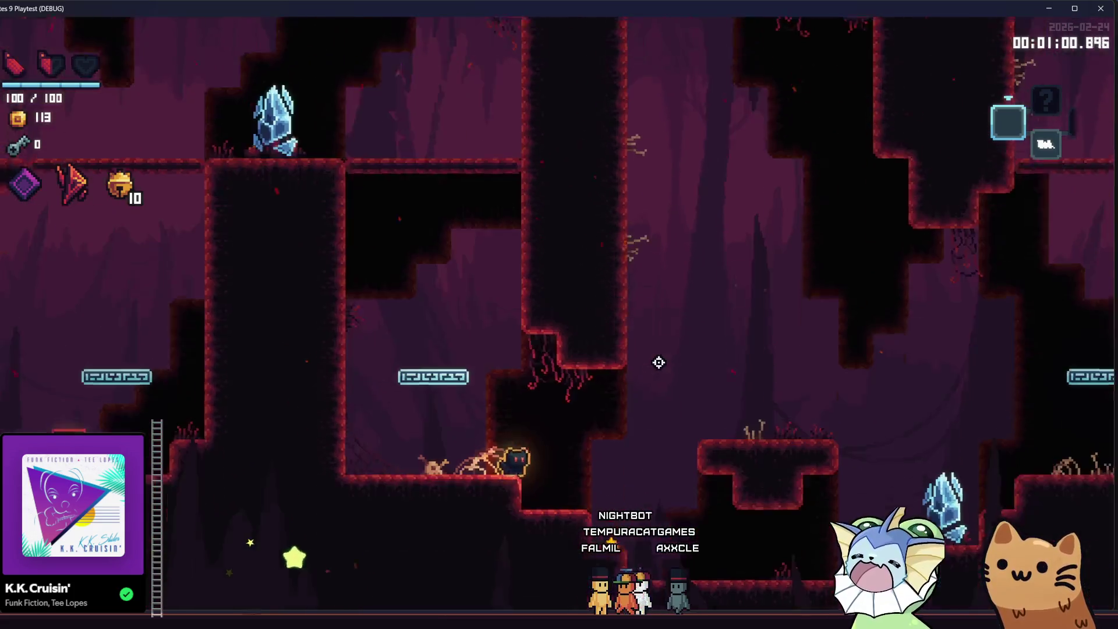
key("d")
key("space")
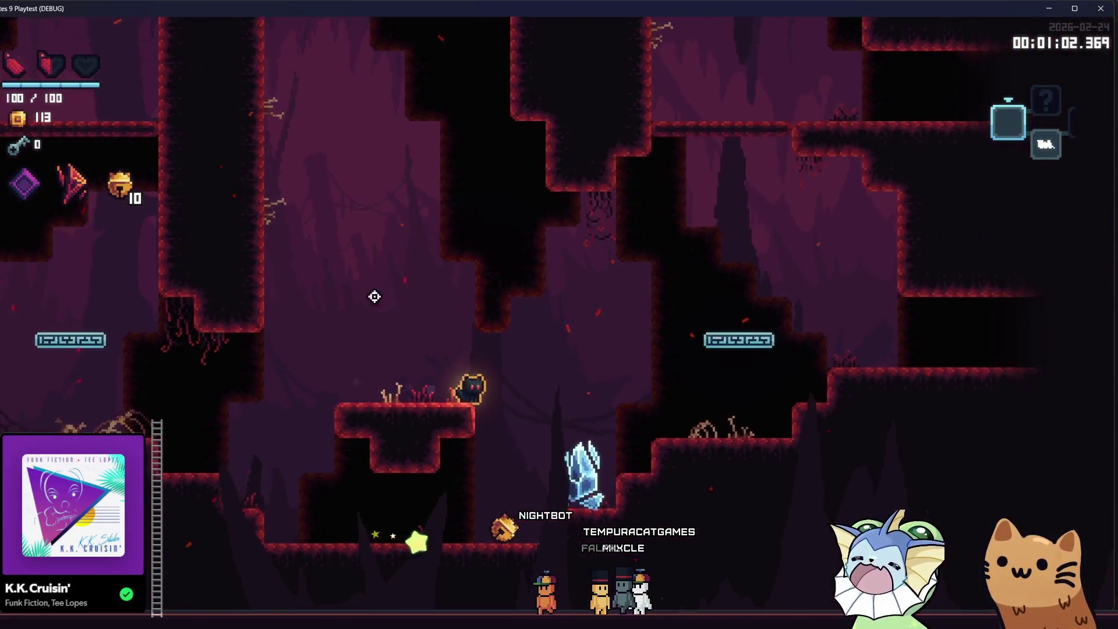
mouse_move(129, 180)
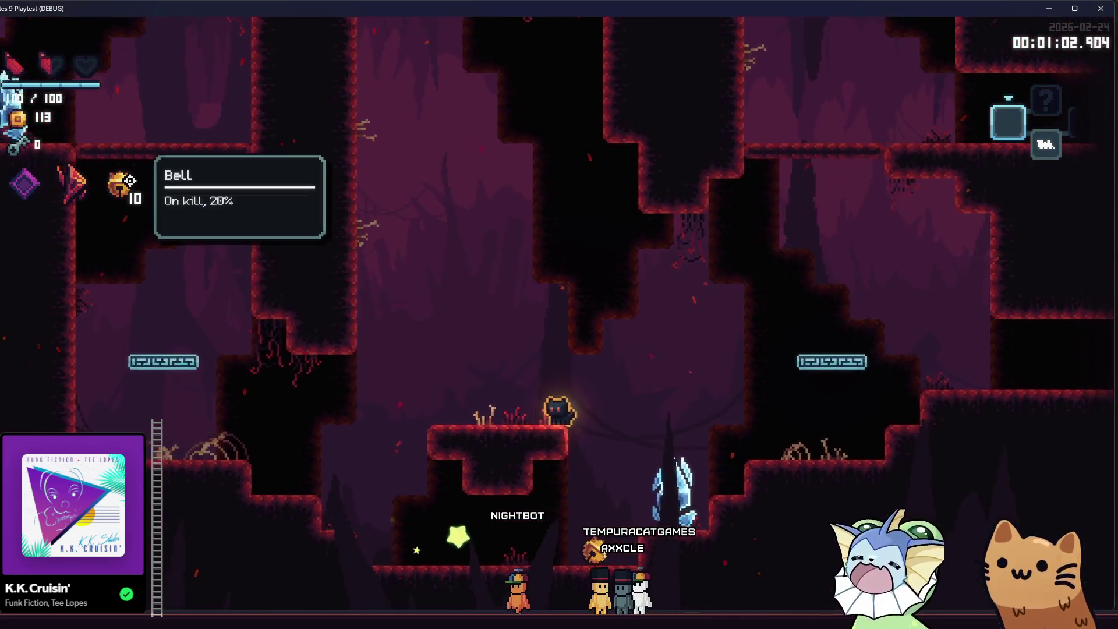
key("F8")
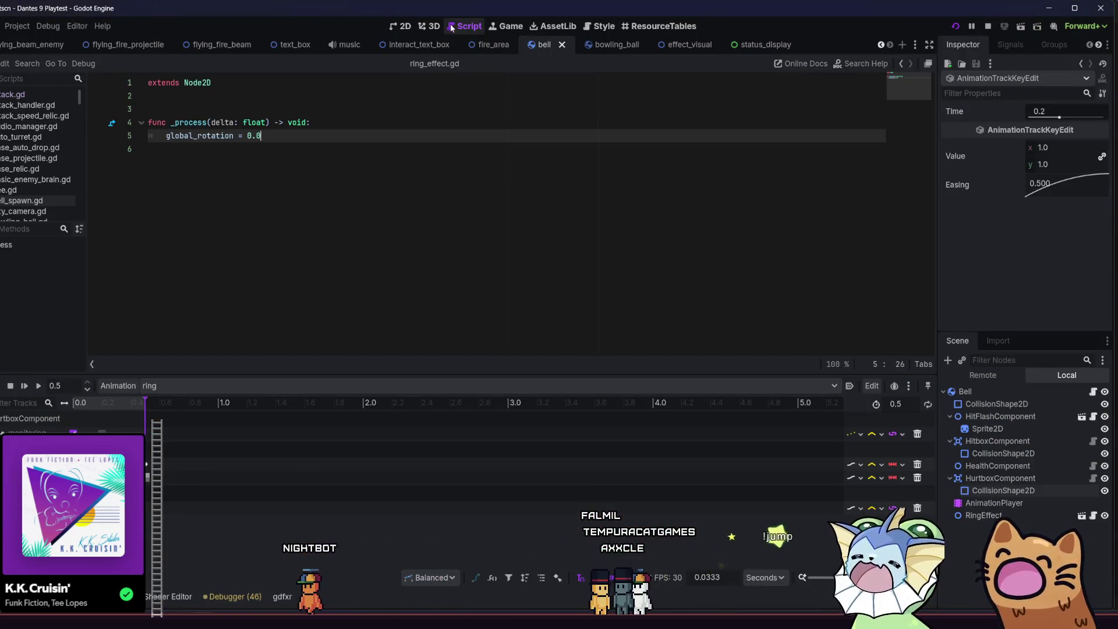
Step: In the Script workspace, open relic_bell.gd, change base_bell_chance from 0.1 to 0.2, and save
key("ctrl+F3")
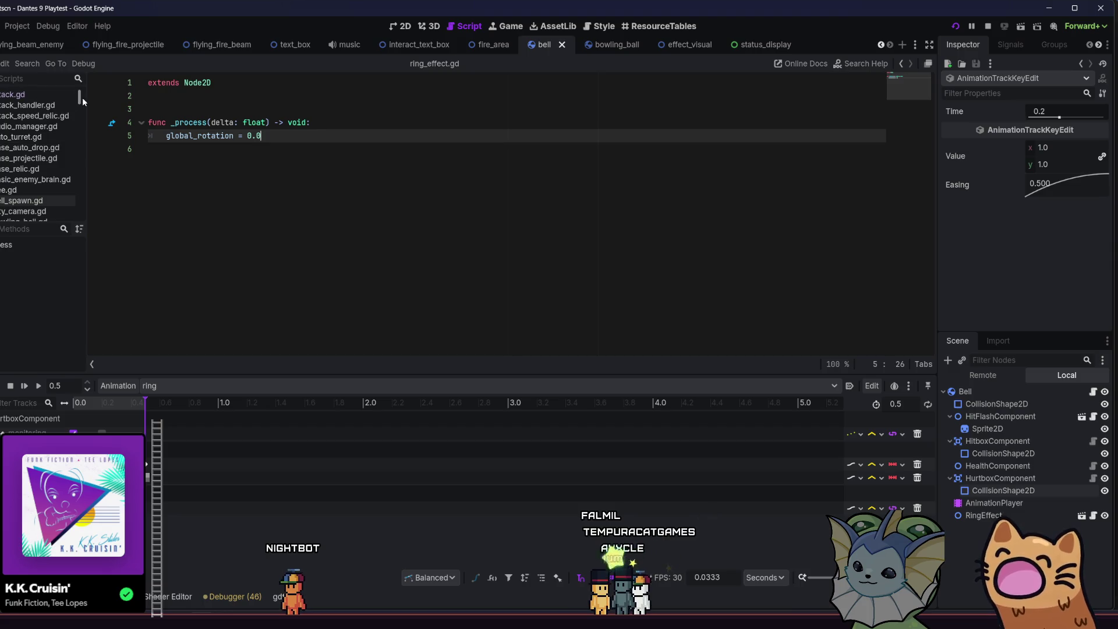
scroll(82, 103, "down", 5)
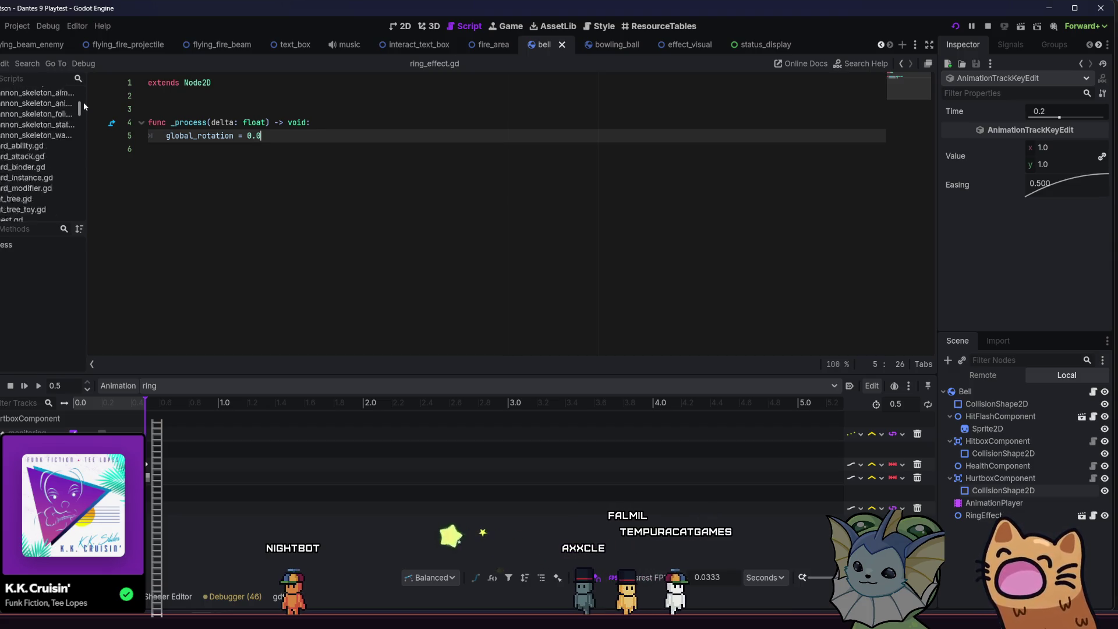
scroll(83, 102, "up", 5)
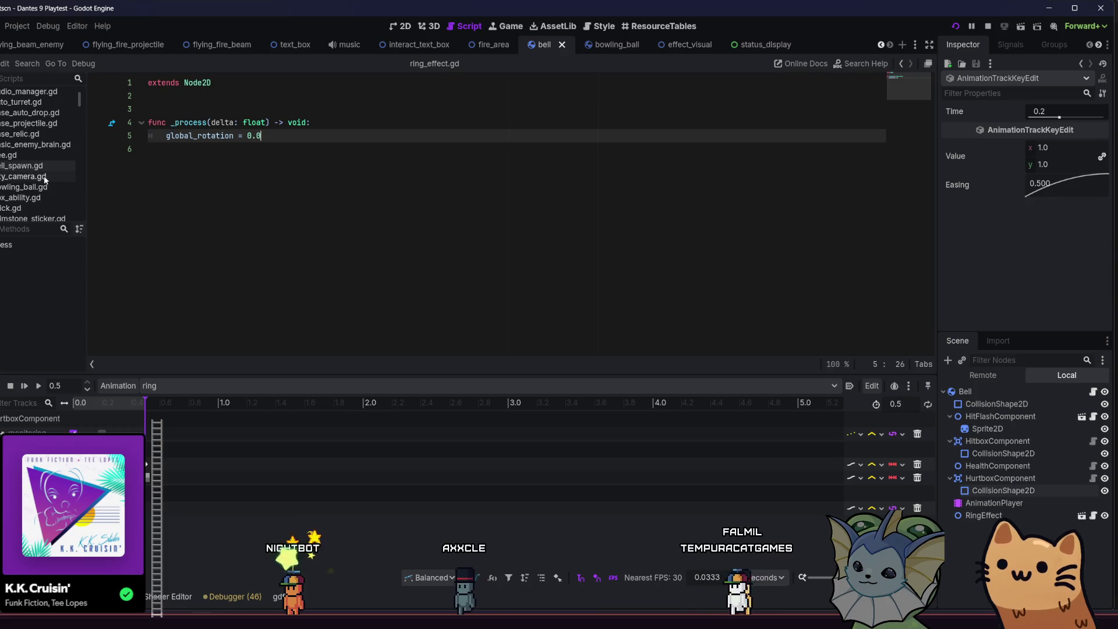
scroll(58, 128, "down", 5)
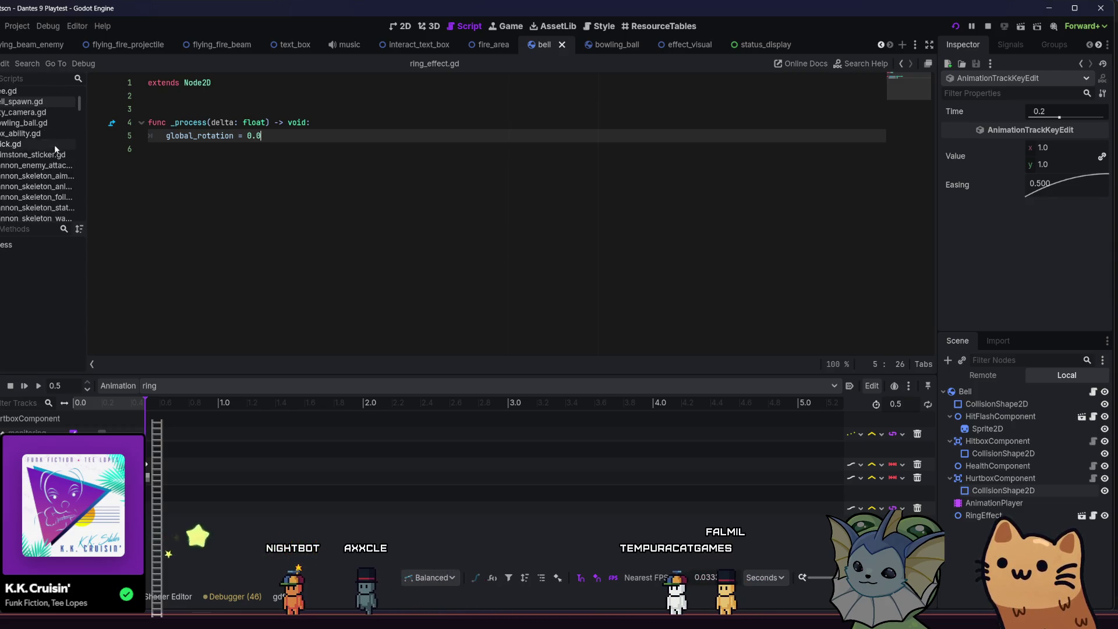
scroll(82, 133, "down", 5)
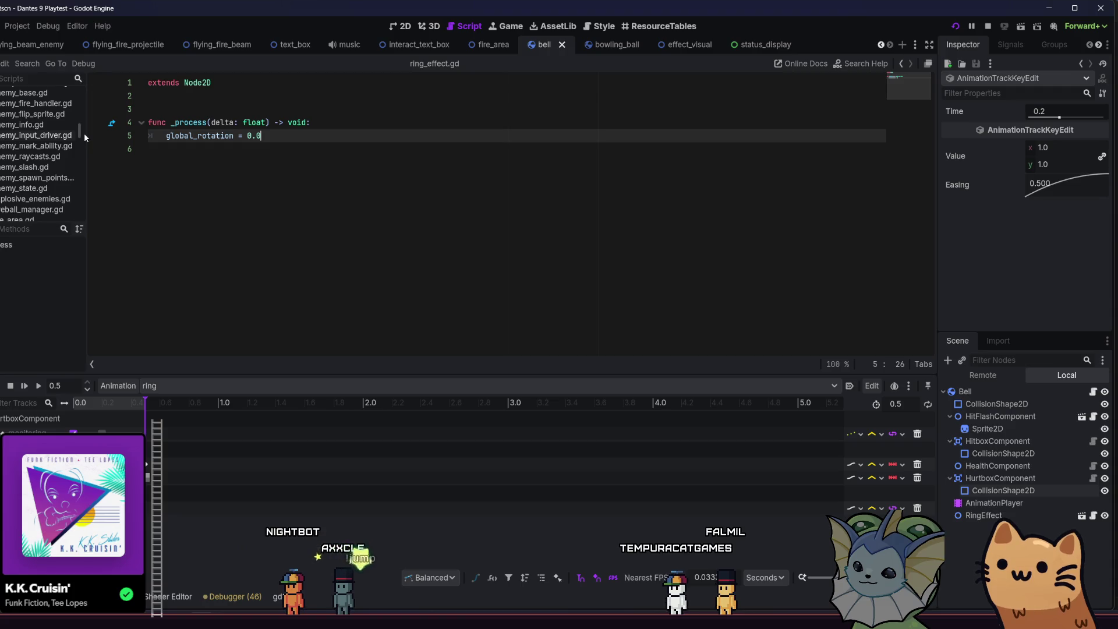
key("shift+alt+o")
type("relic_bell")
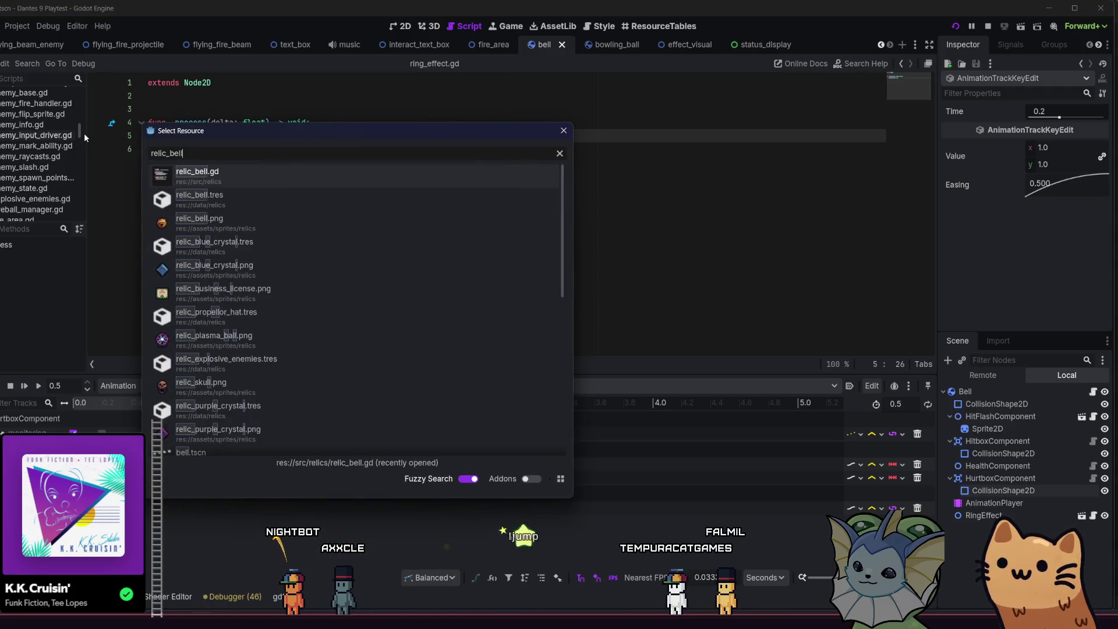
left_click(187, 173)
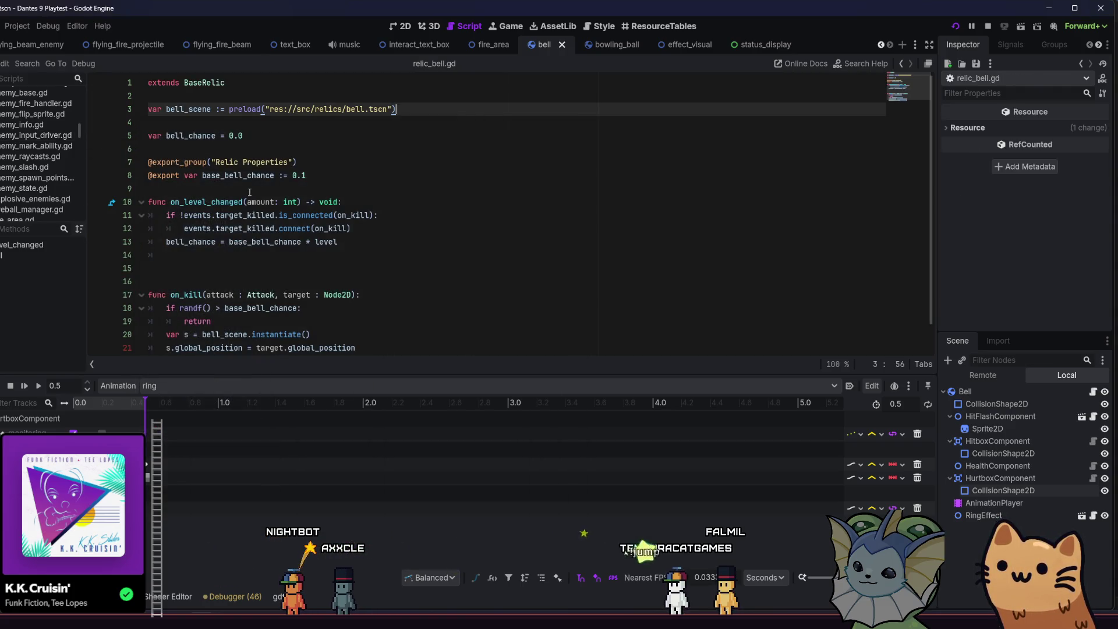
left_click(348, 182)
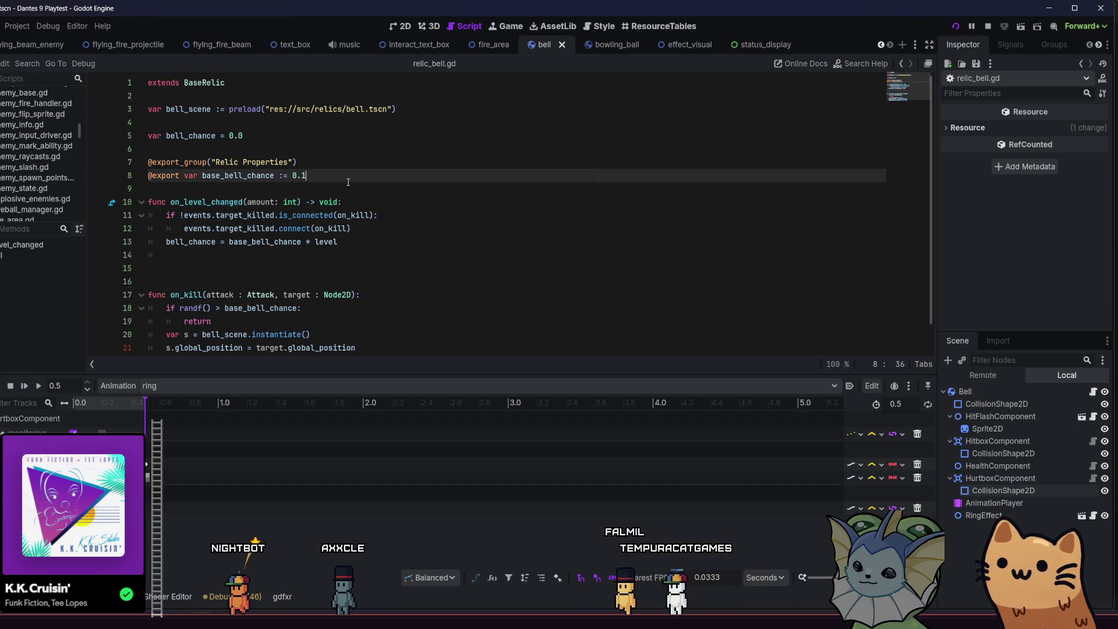
key("BackSpace")
type("2")
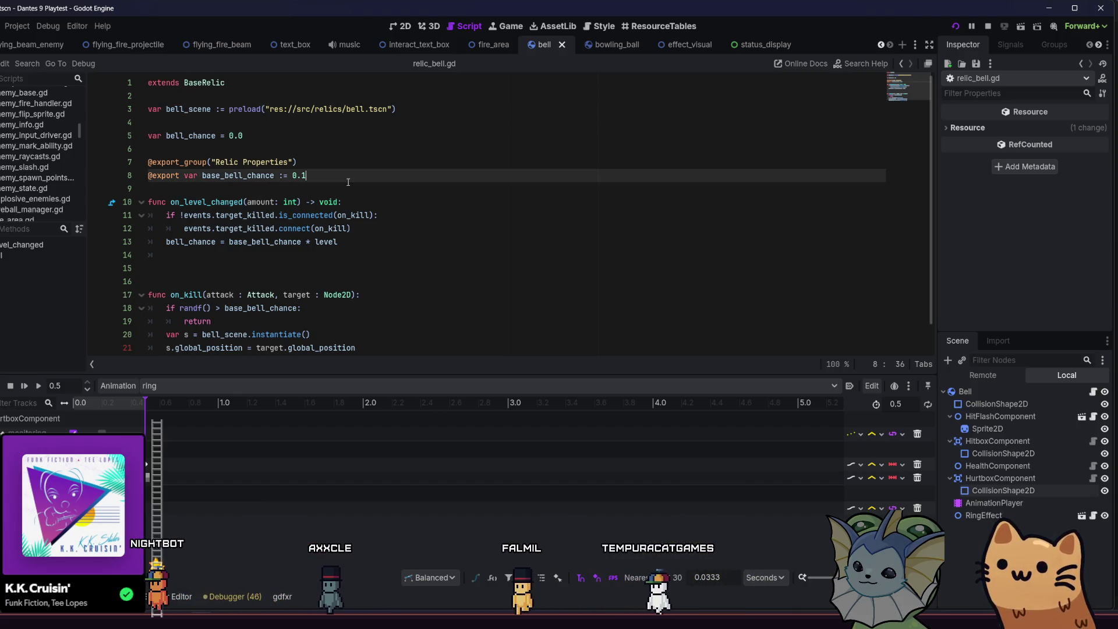
key("ctrl+s")
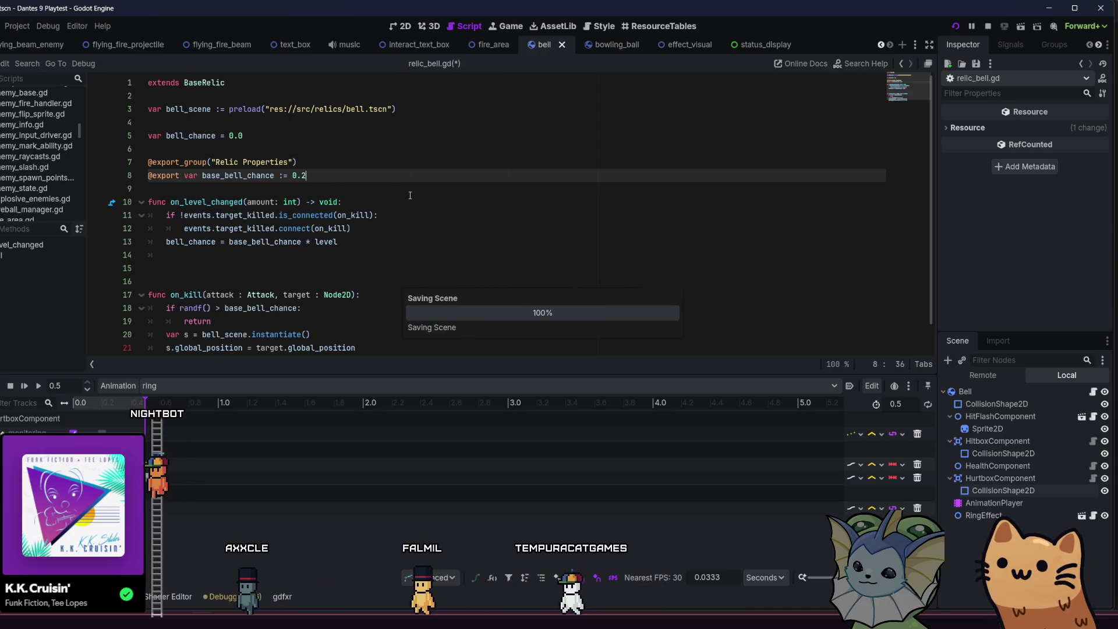
Step: Replace base_bell_chance with the level-scaled bell_chance in on_kill's randf() check and save
left_click(381, 216)
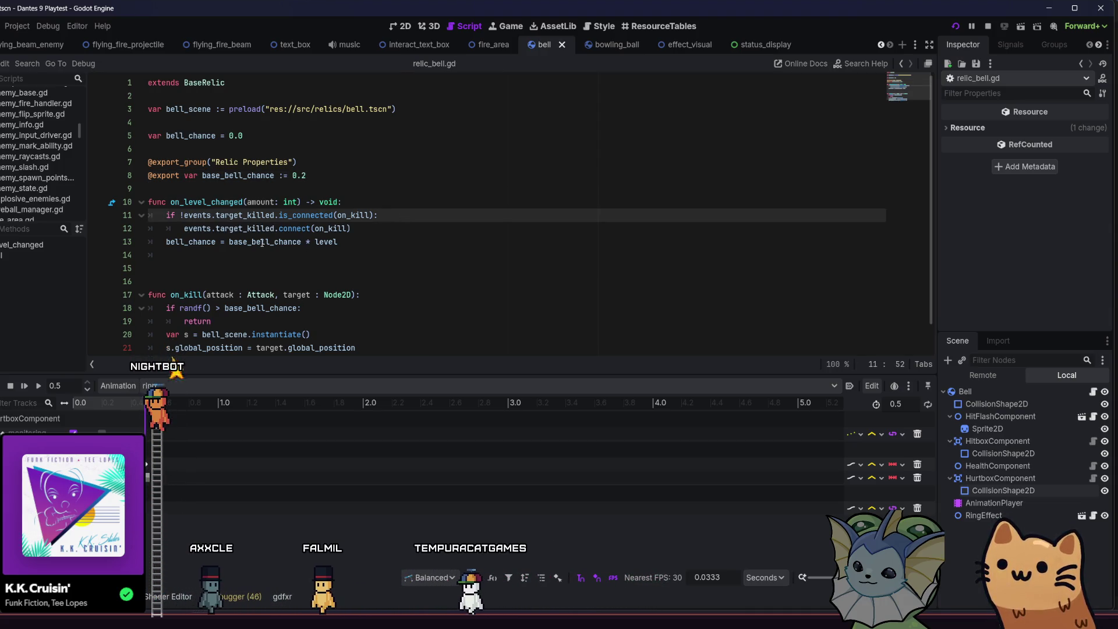
left_click(337, 241)
double_click(337, 241)
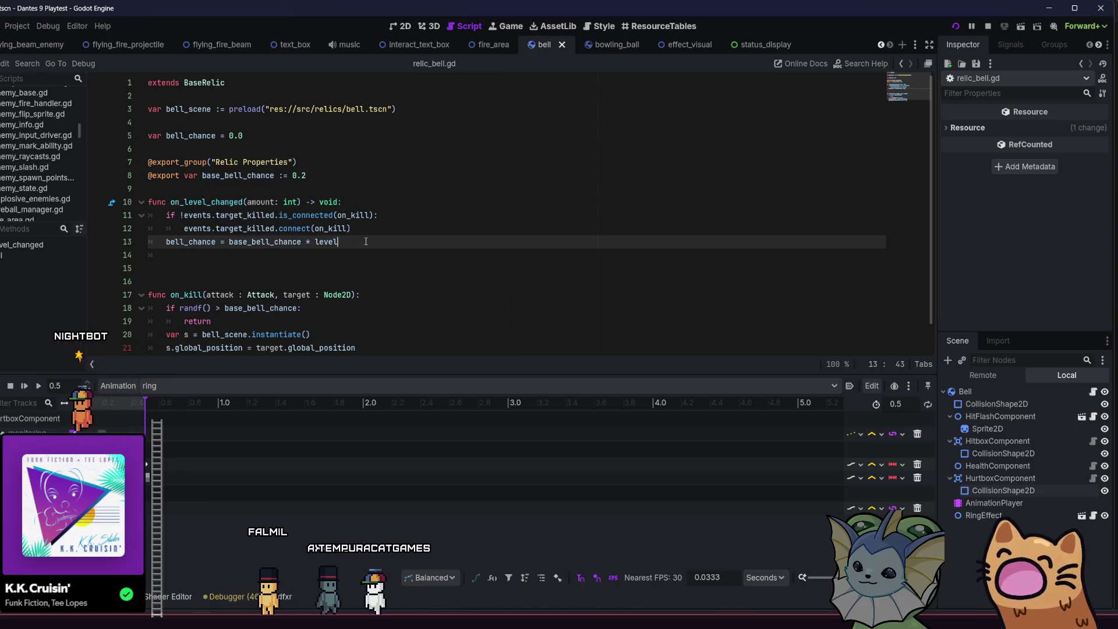
scroll(365, 241, "down", 1)
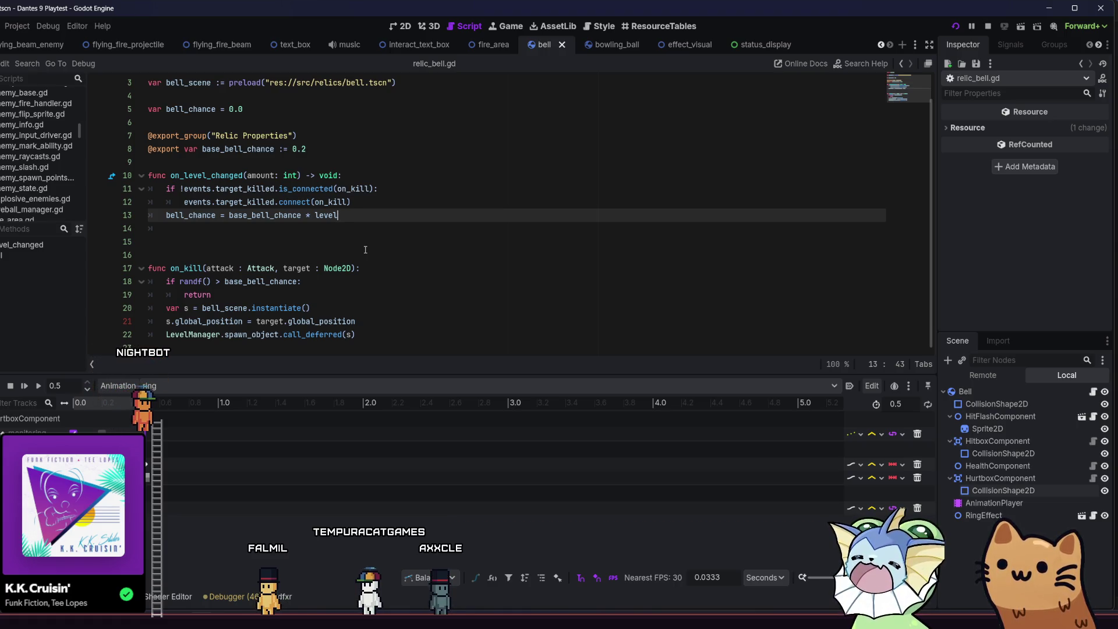
left_click(246, 282)
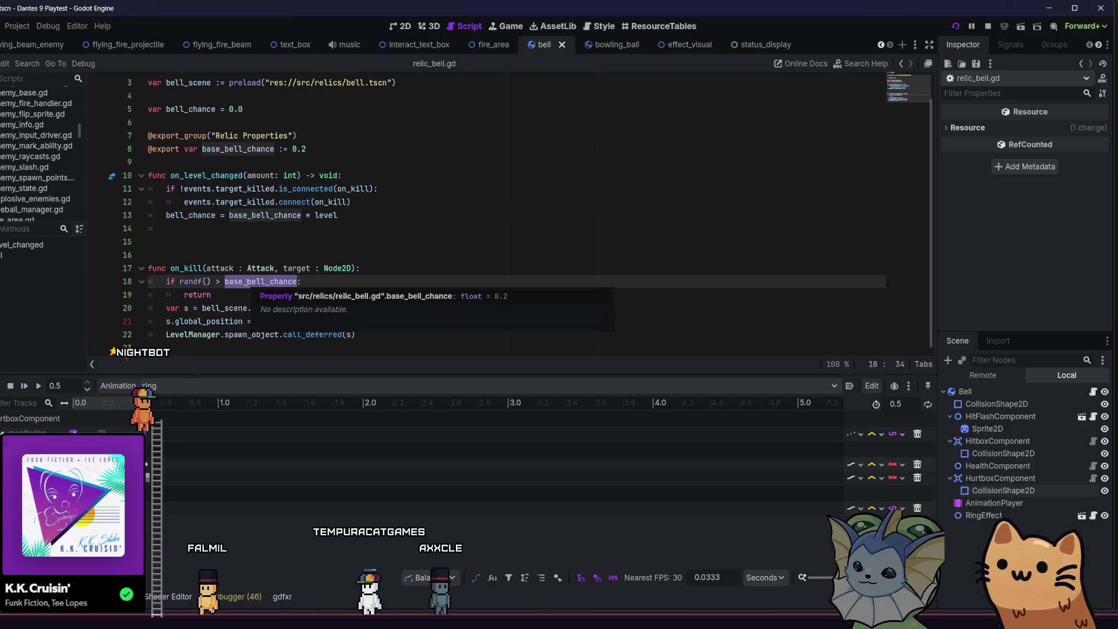
type("bell_chance")
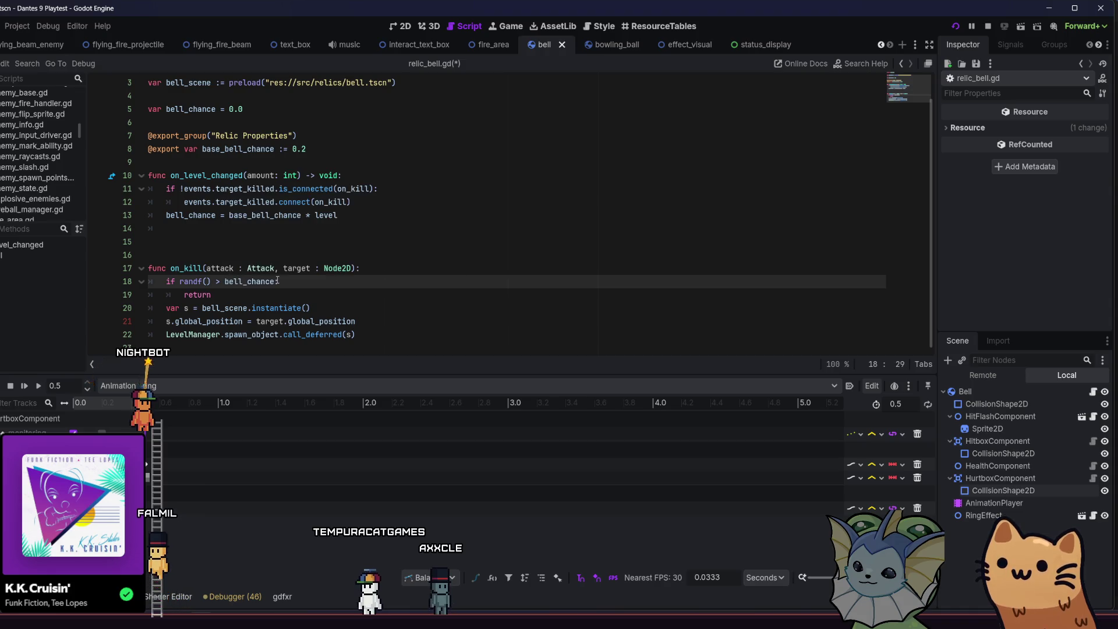
key("ctrl+s")
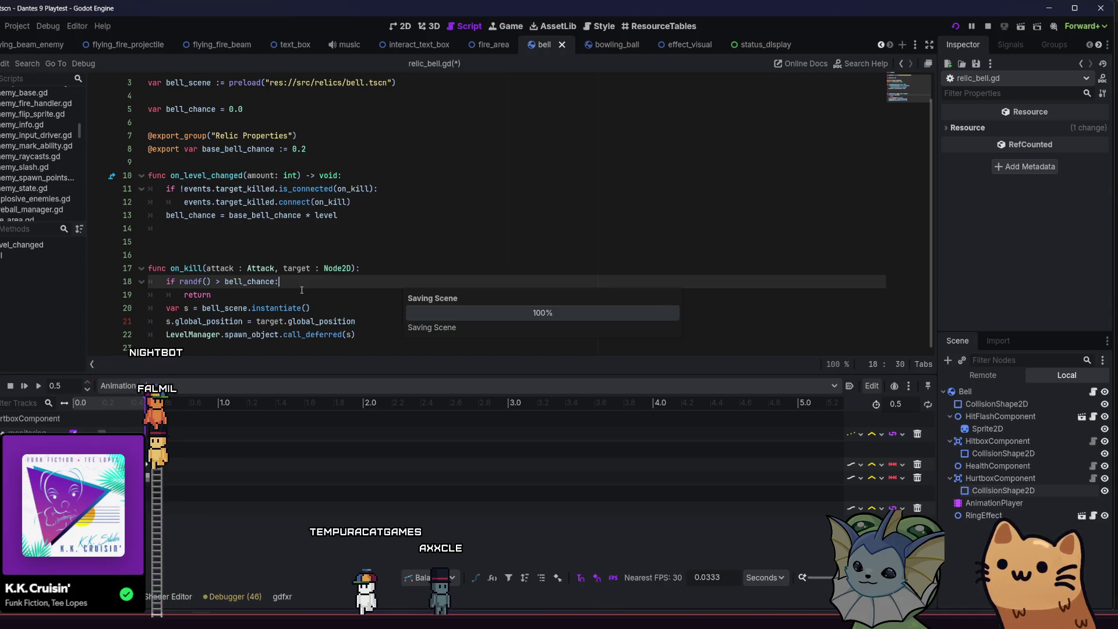
scroll(301, 290, "up", 1)
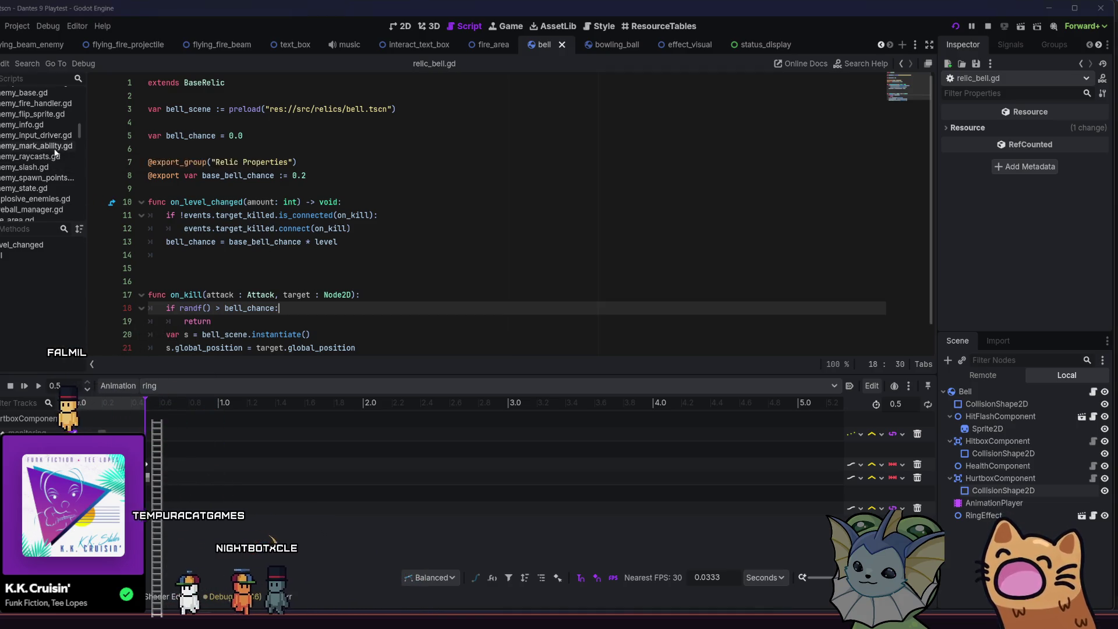
Step: Open relic_salmon.gd, swap base_salmon_chance for salmon_chance in the on_hit check, and save
key("shift+alt+o")
type("sal")
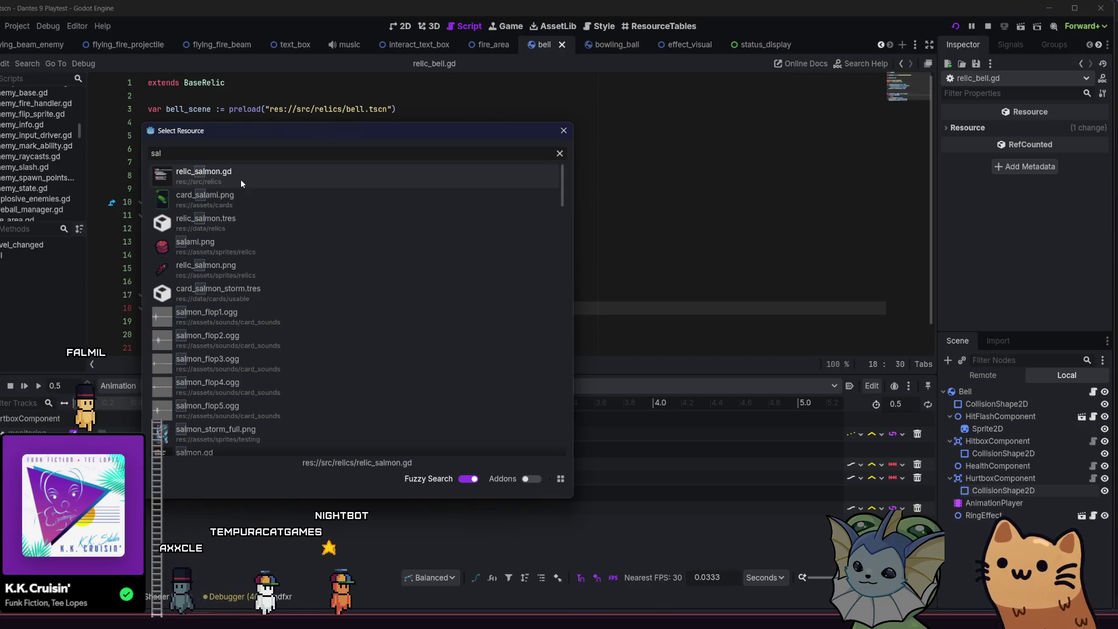
double_click(240, 179)
double_click(284, 281)
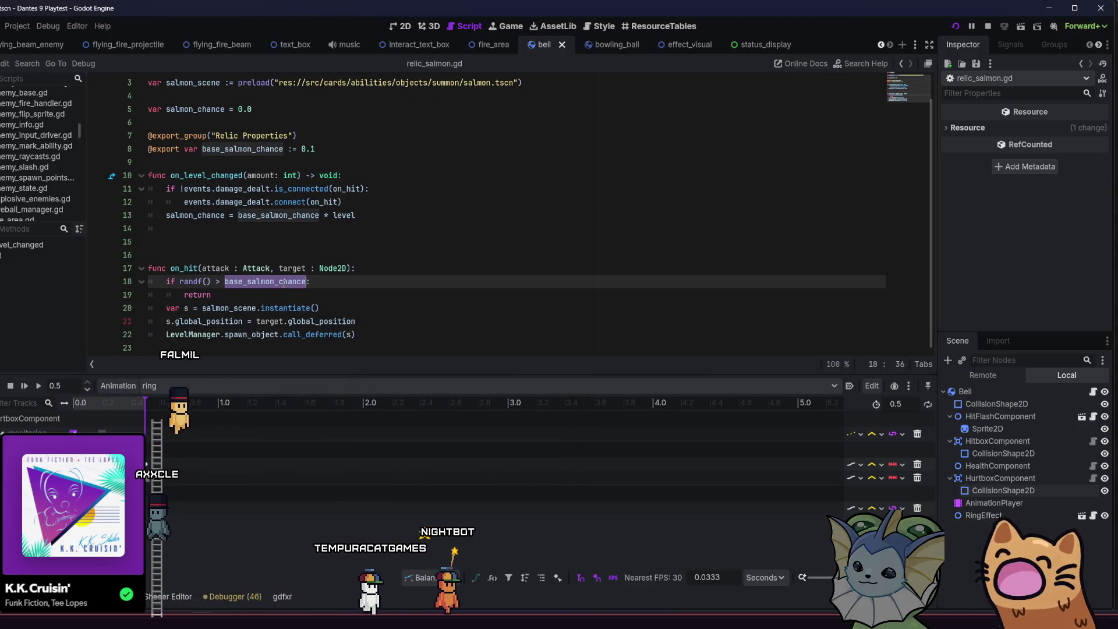
type("salmo")
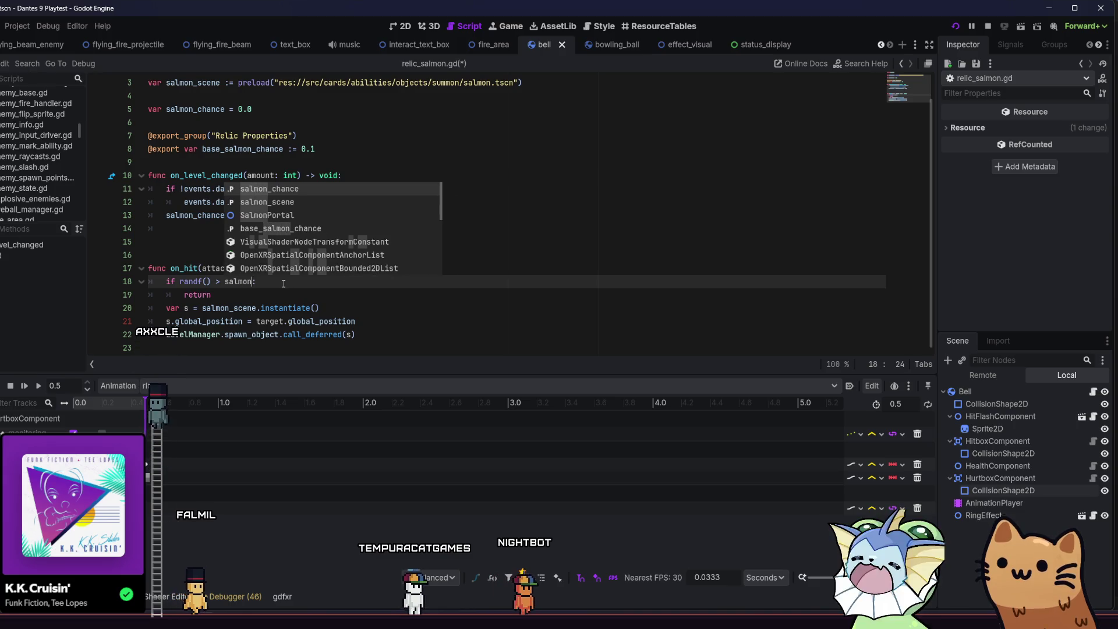
key("Return")
left_click(338, 290)
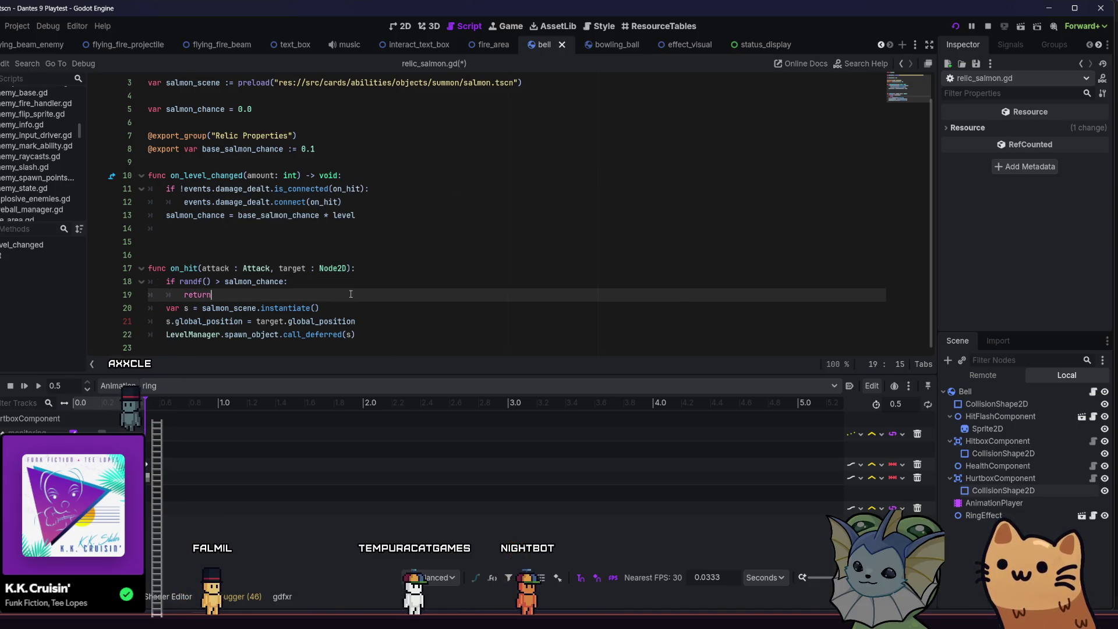
key("ctrl+s")
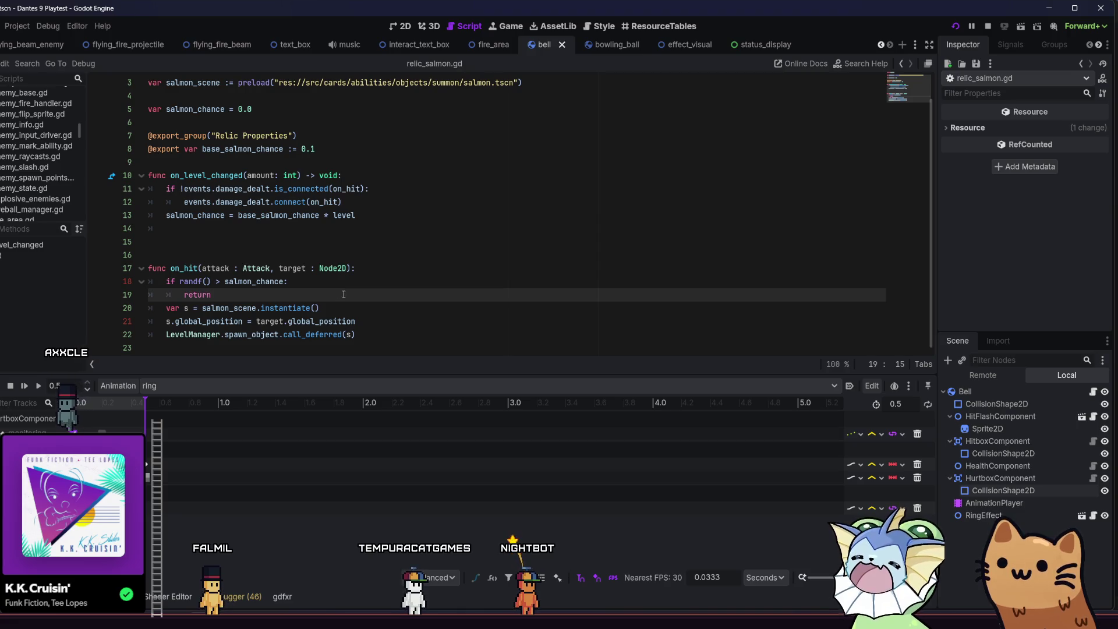
key("alt+Tab")
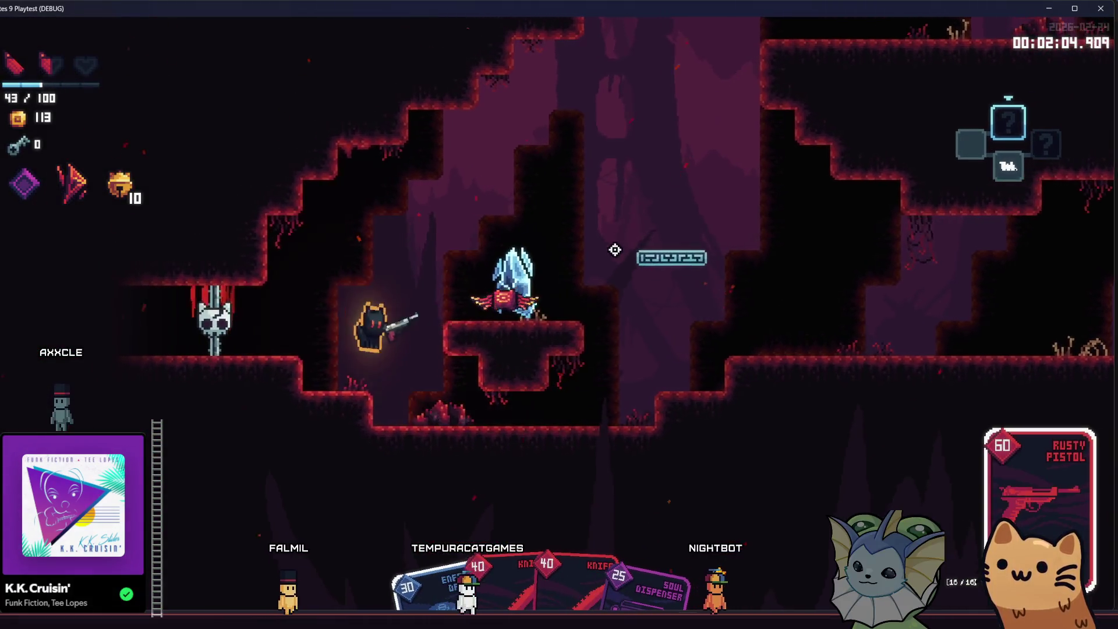
Step: Shoot the red bat, climb the shaft, and hit the next enemies with the scratch and knife cards
left_click(575, 319)
left_click(575, 319)
key("d")
key("space")
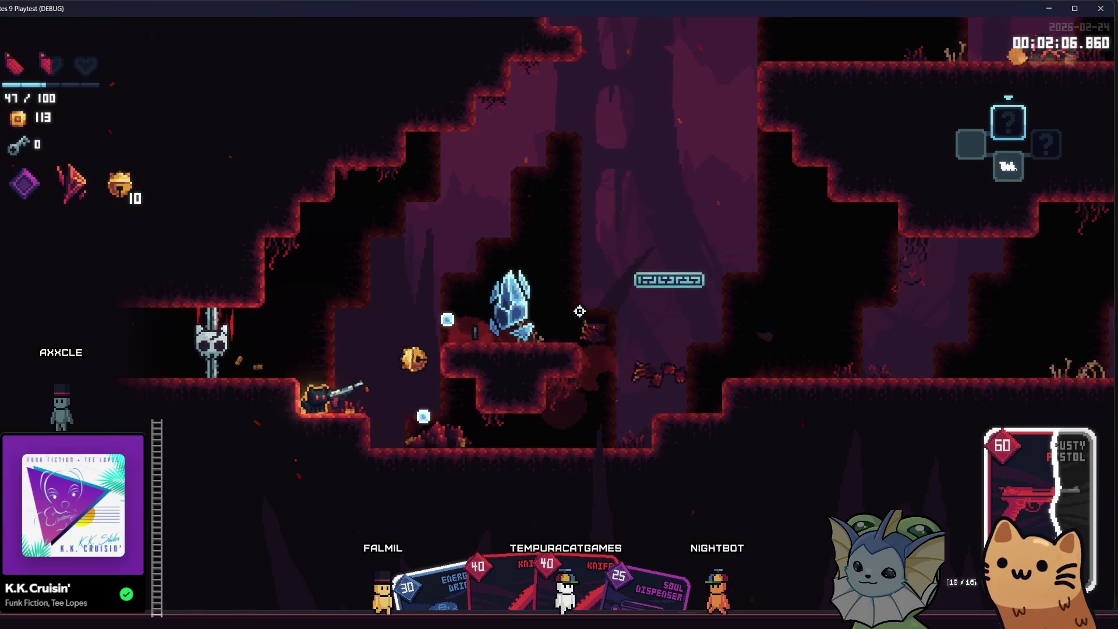
key("d")
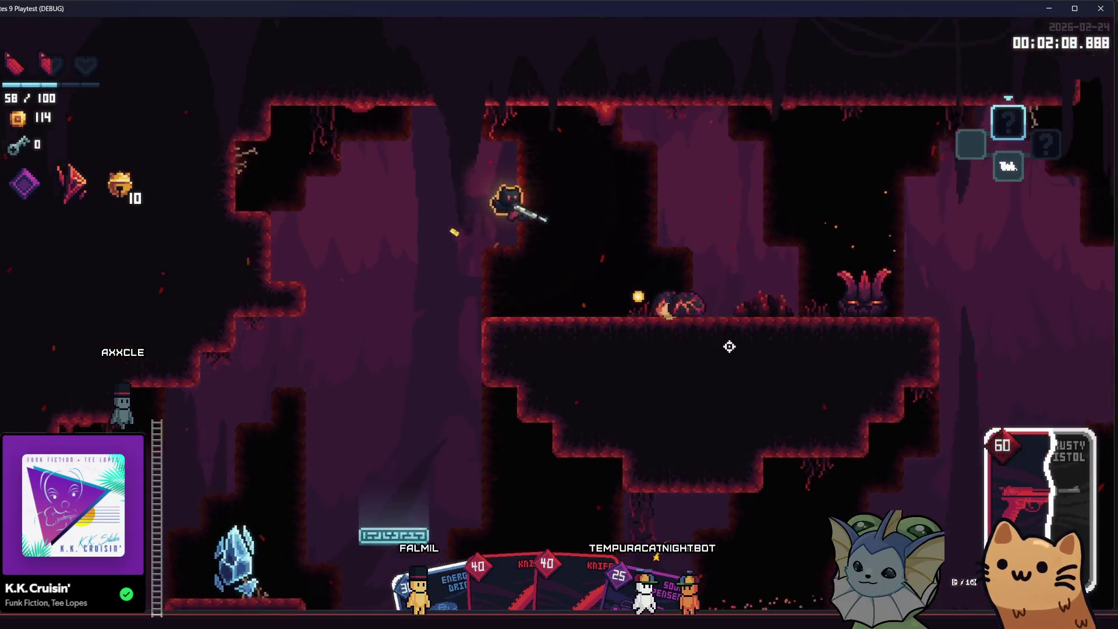
left_click(769, 332)
left_click(815, 370)
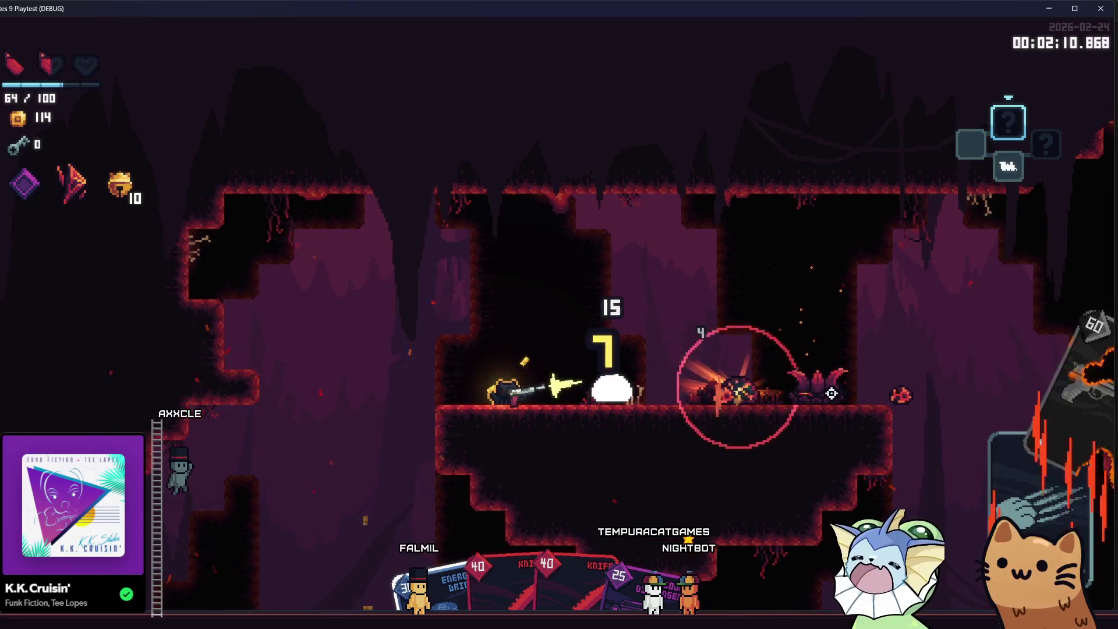
left_click(827, 384)
left_click(801, 397)
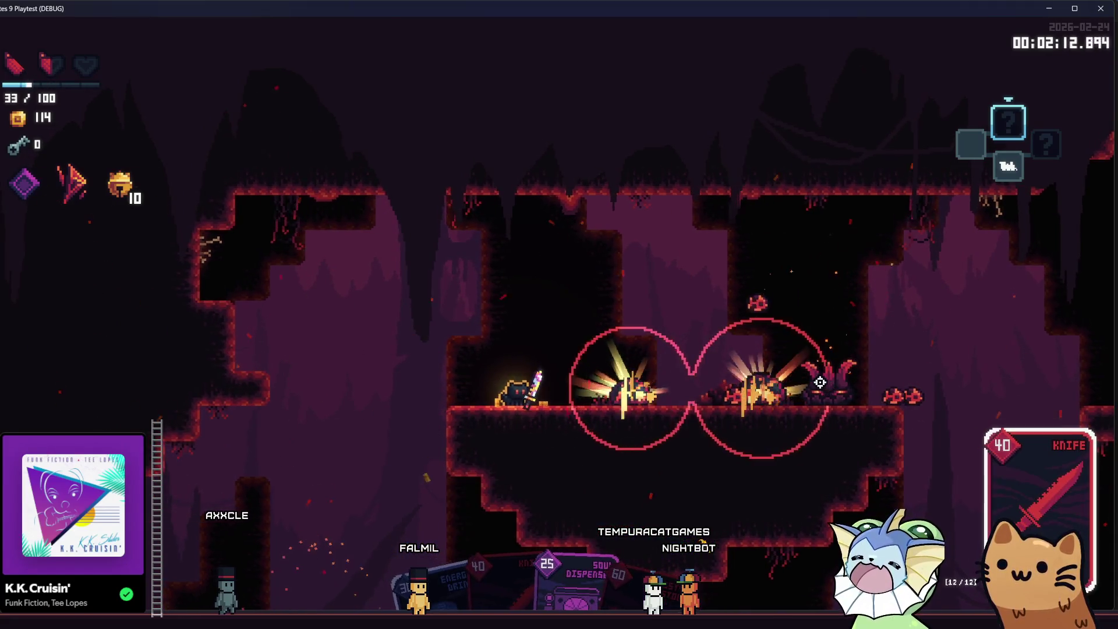
left_click(801, 397)
left_click(800, 397)
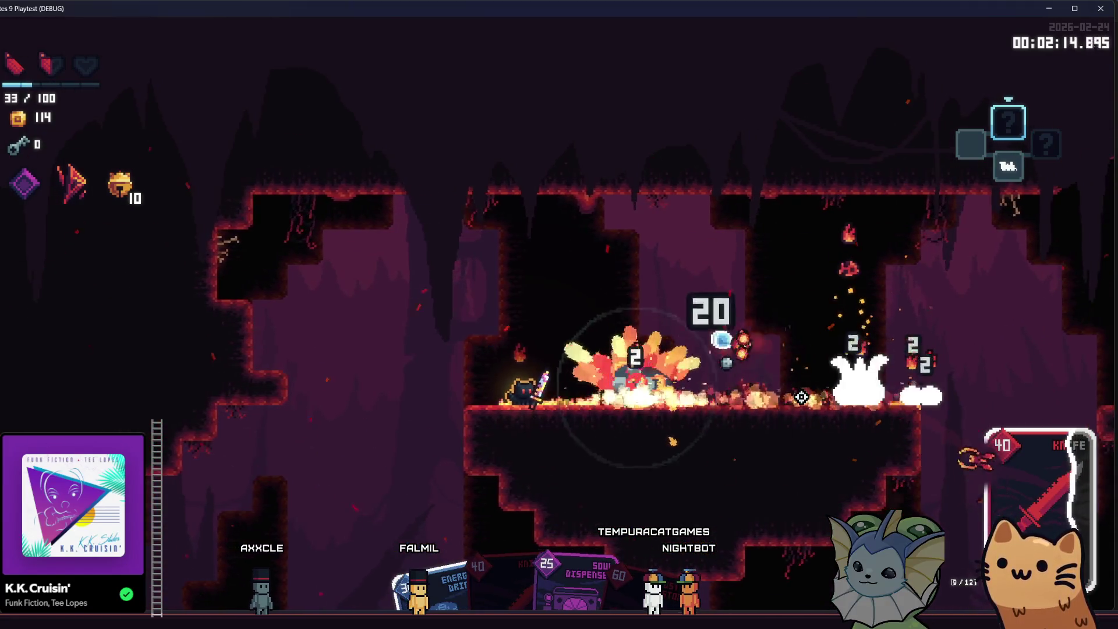
Step: Run right then left through the lower cave blasting enemies, then attack the horned enemy
key("d")
left_click(800, 394)
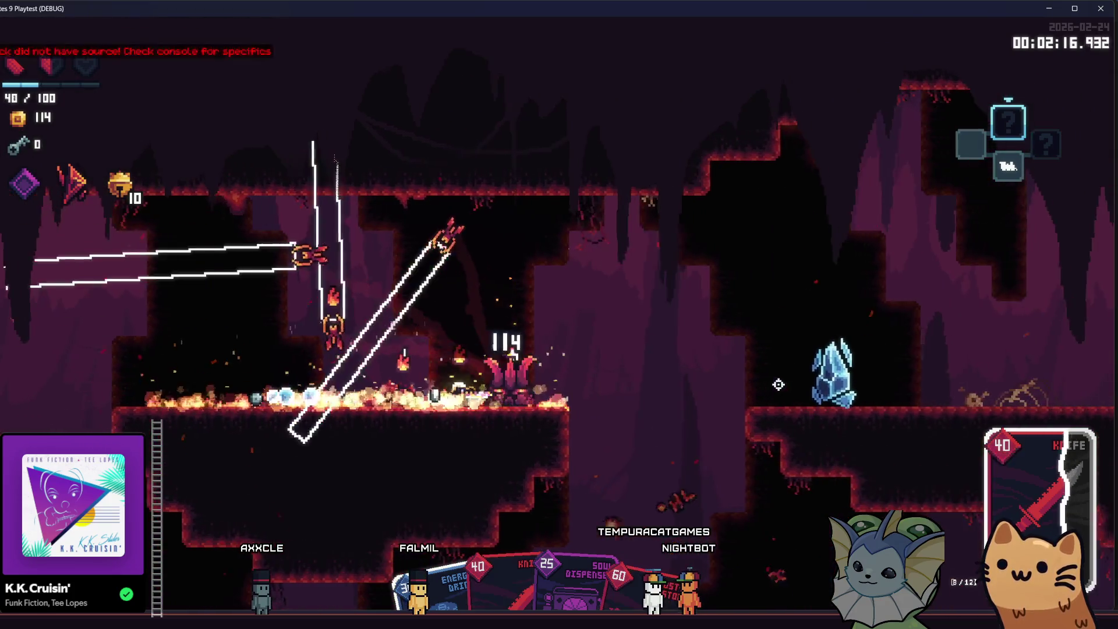
key("d")
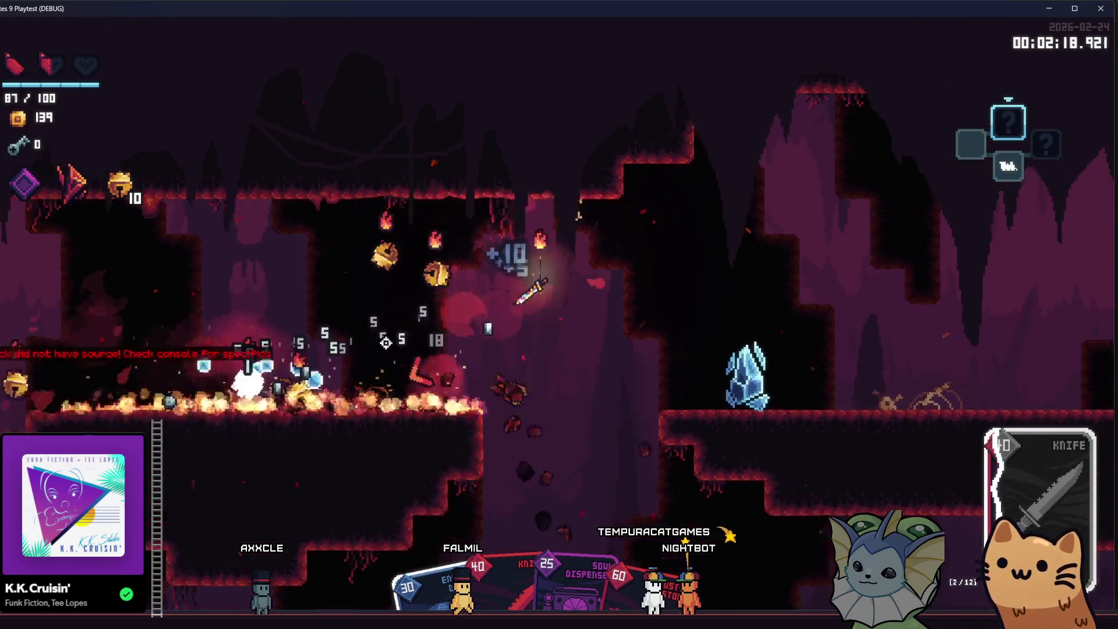
left_click(282, 356)
key("s")
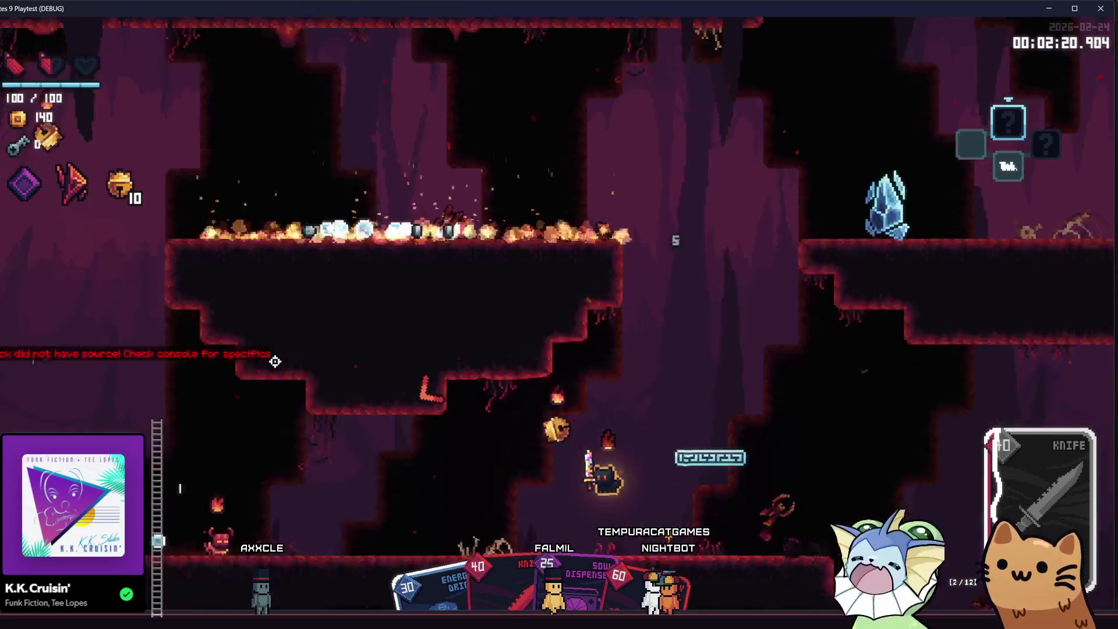
left_click(293, 362)
key("a")
left_click(290, 343)
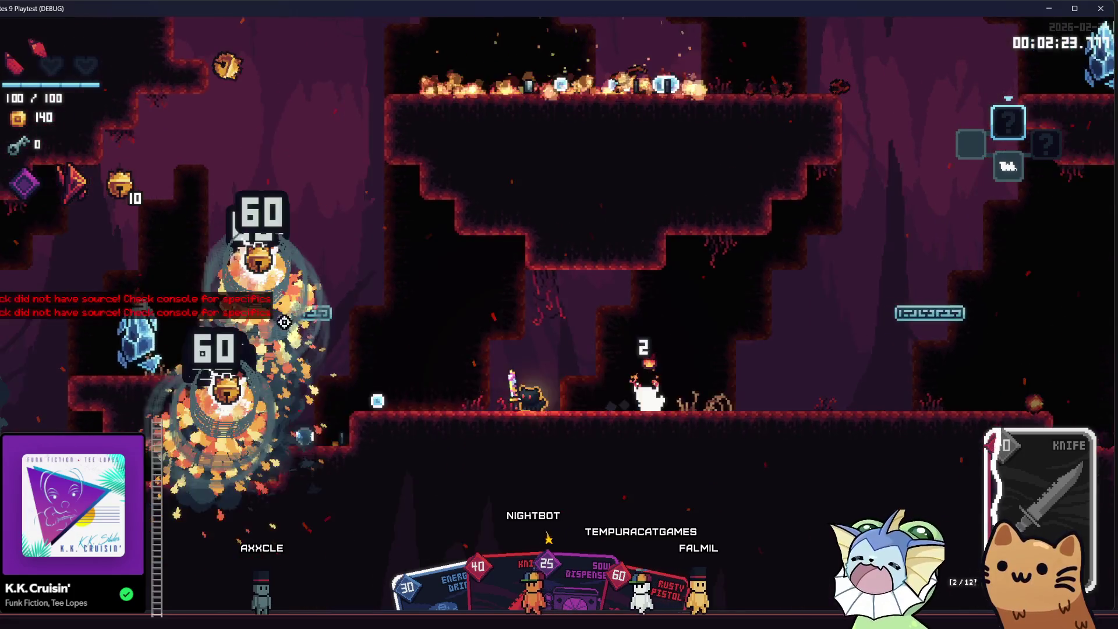
key("a")
left_click(284, 322)
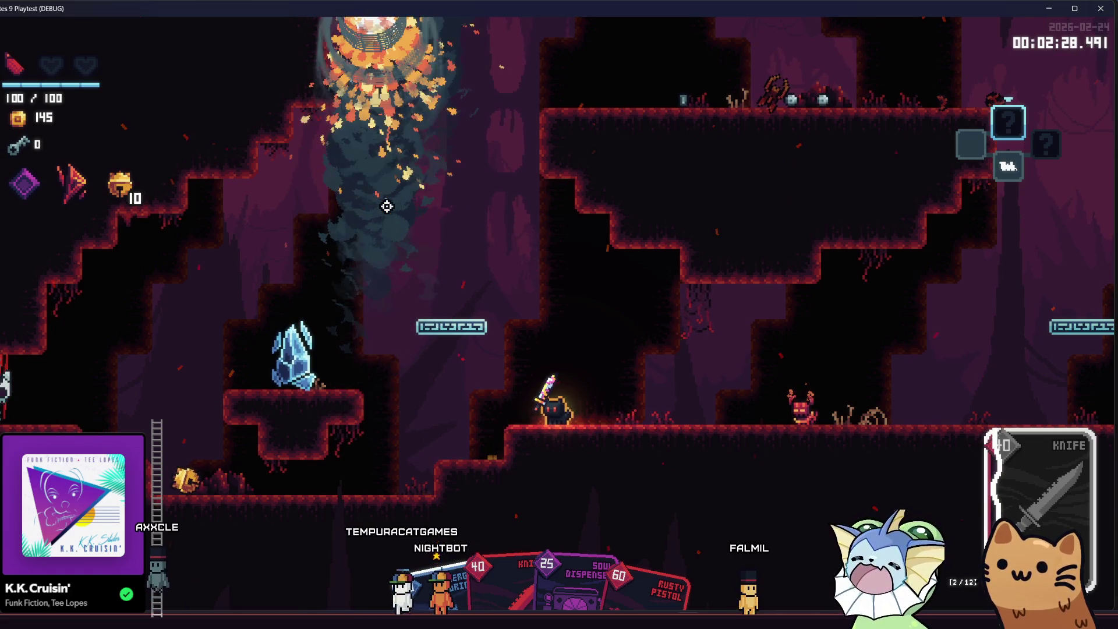
key("d")
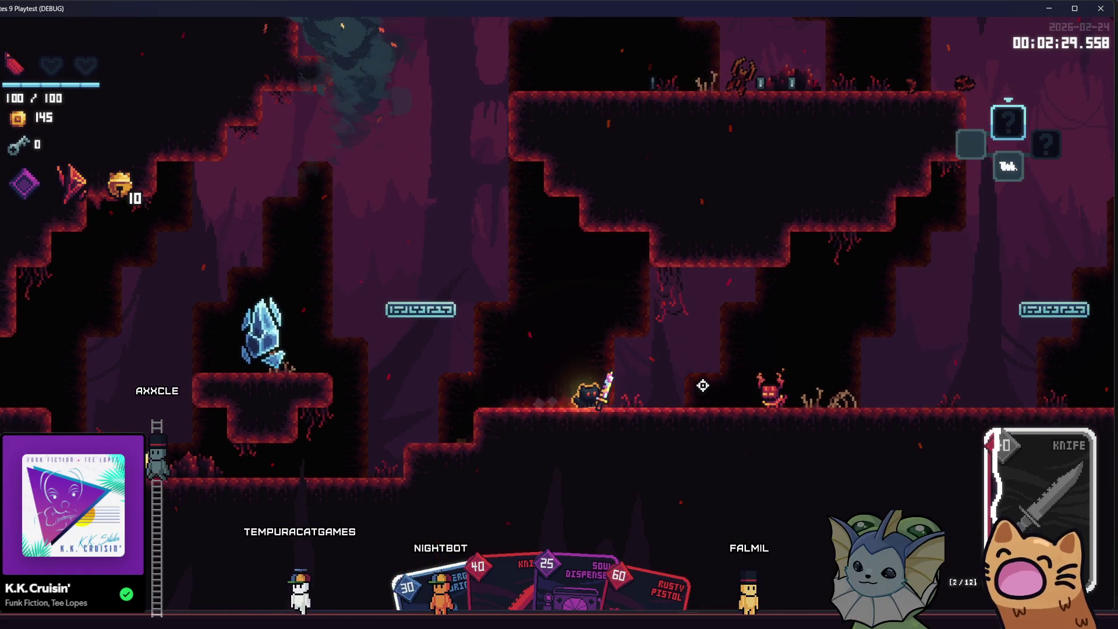
left_click(717, 376)
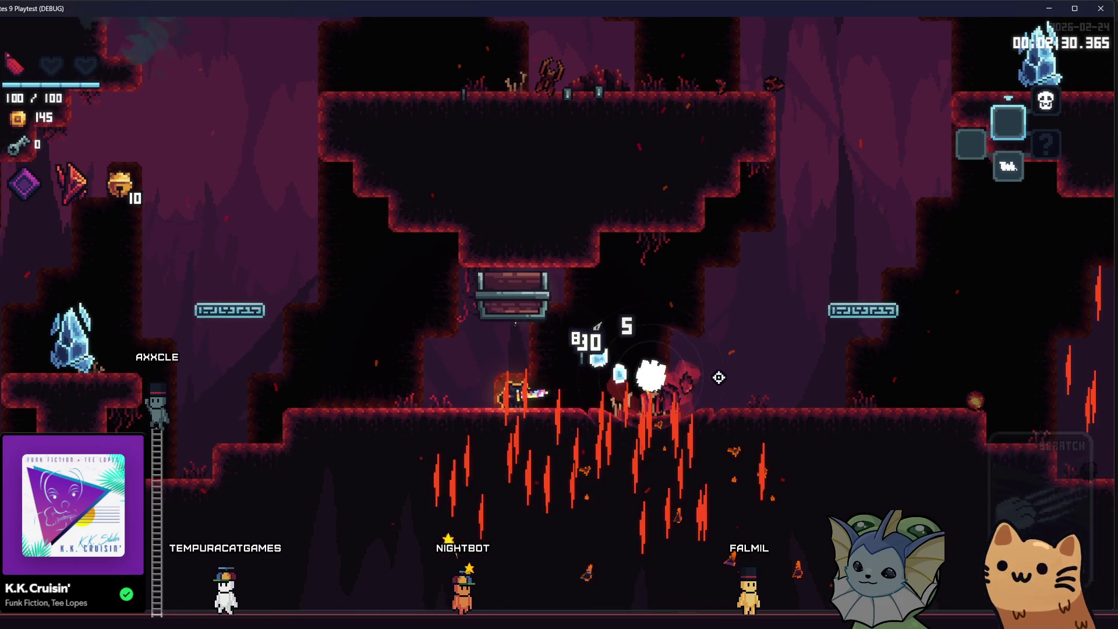
Step: Jump past the chest, climb the vertical shaft onto the ledge, and close the game
key("a")
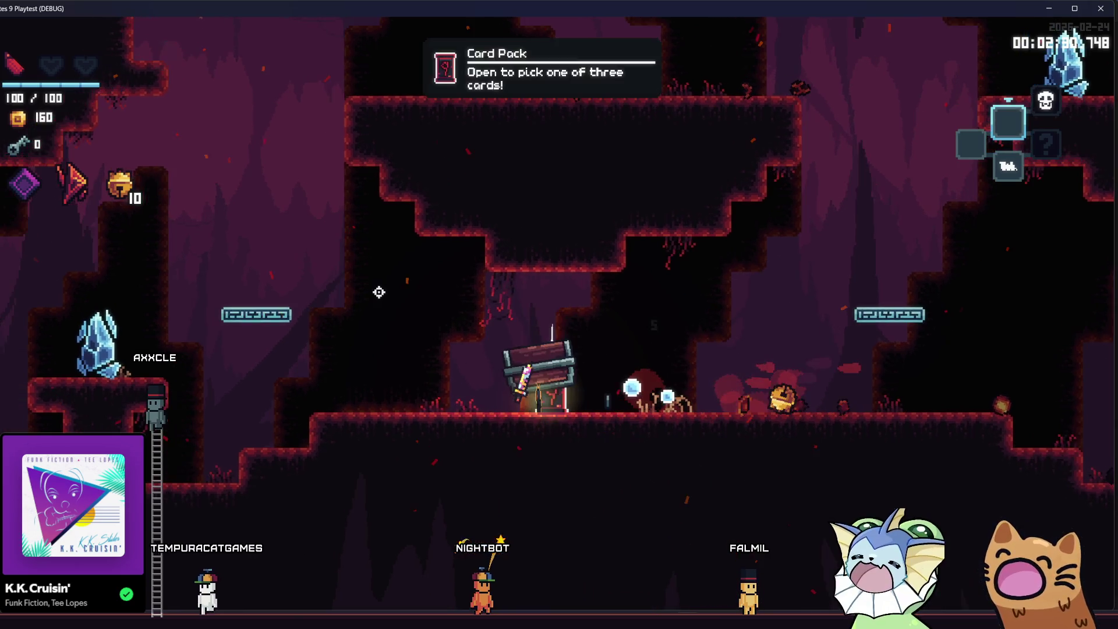
key("space")
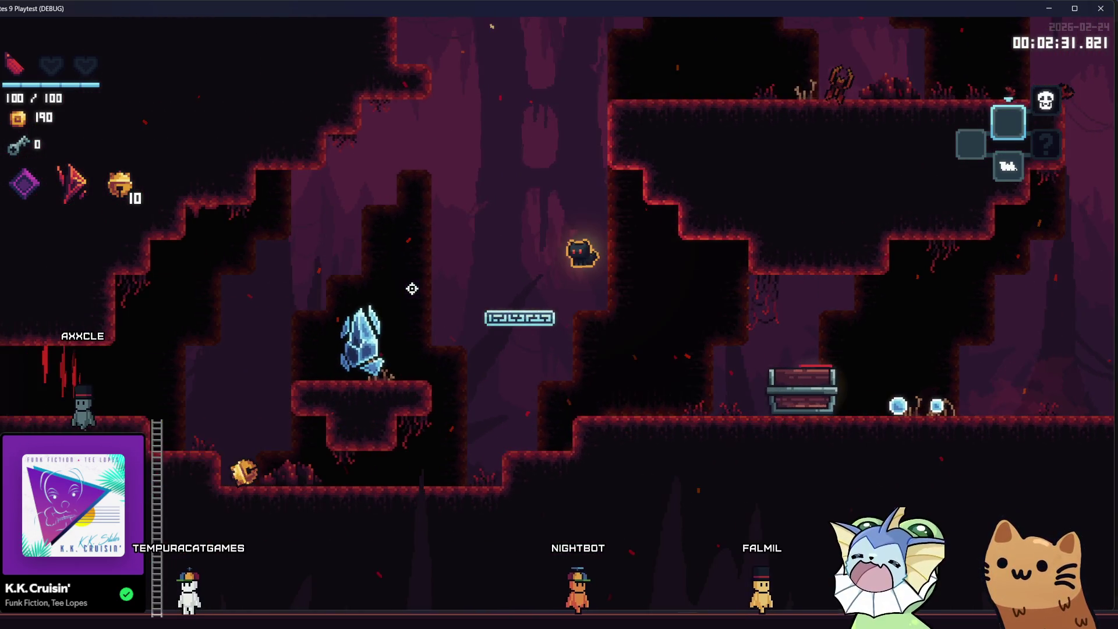
key("space")
key("d")
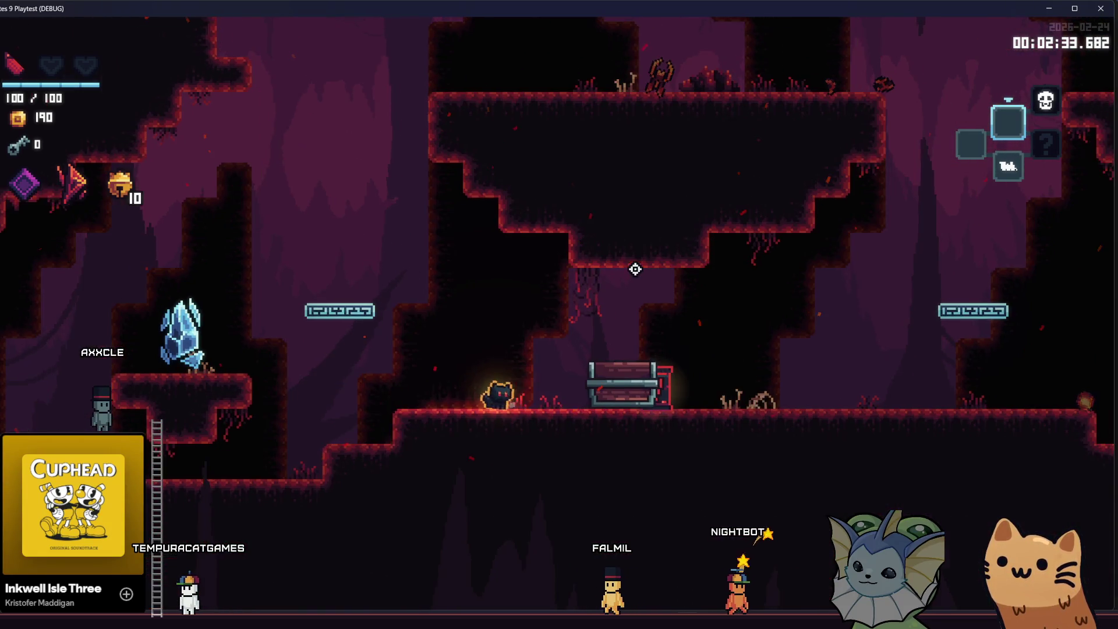
key("space")
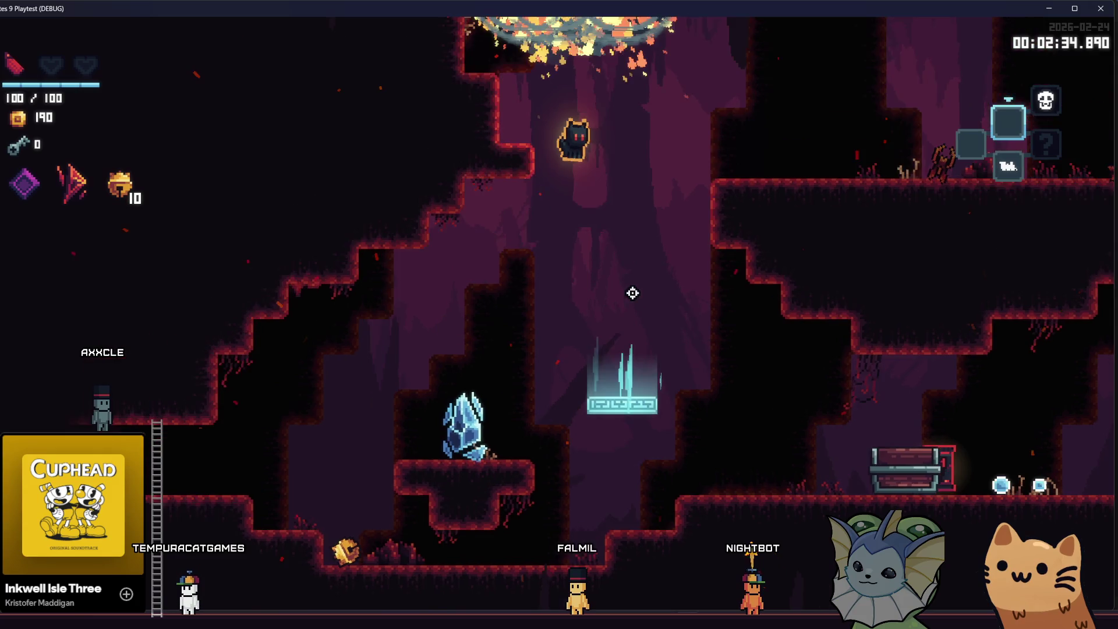
key("d")
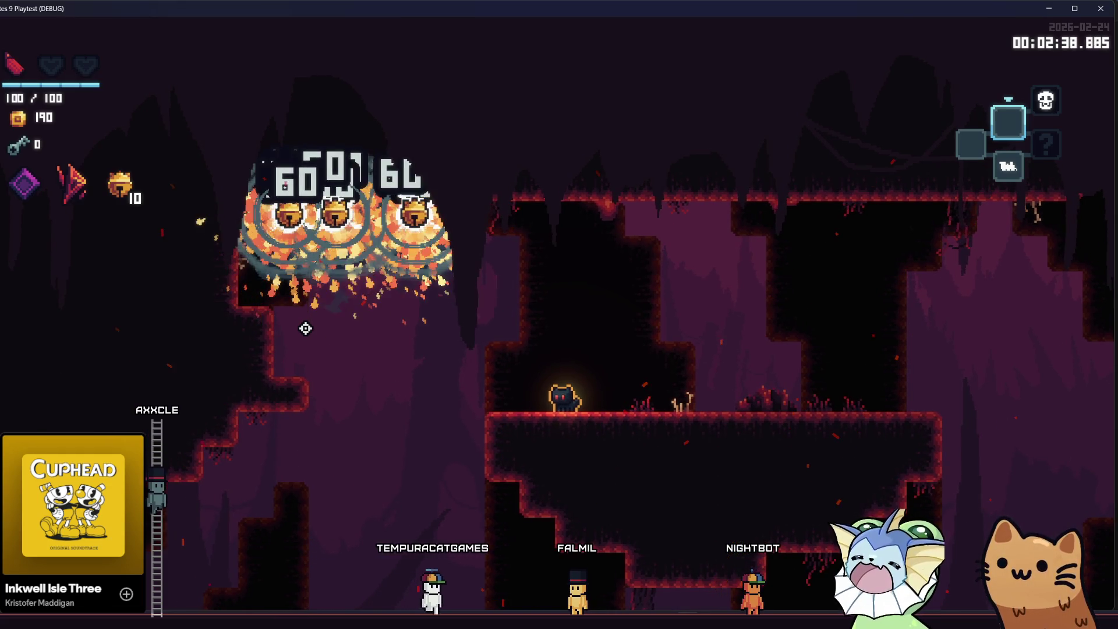
key("d")
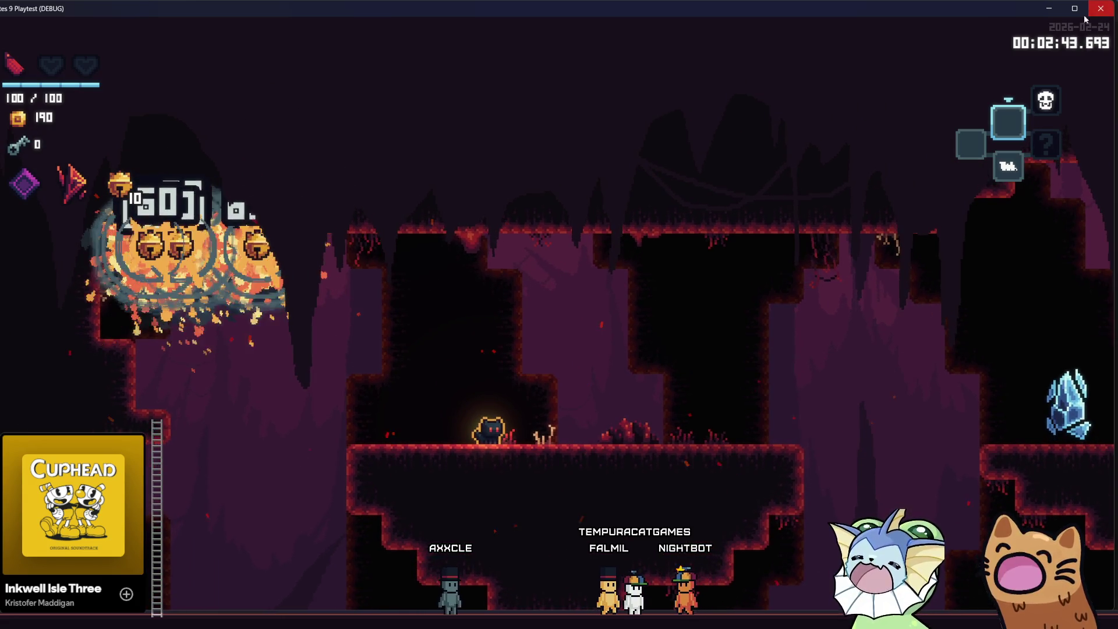
key("F8")
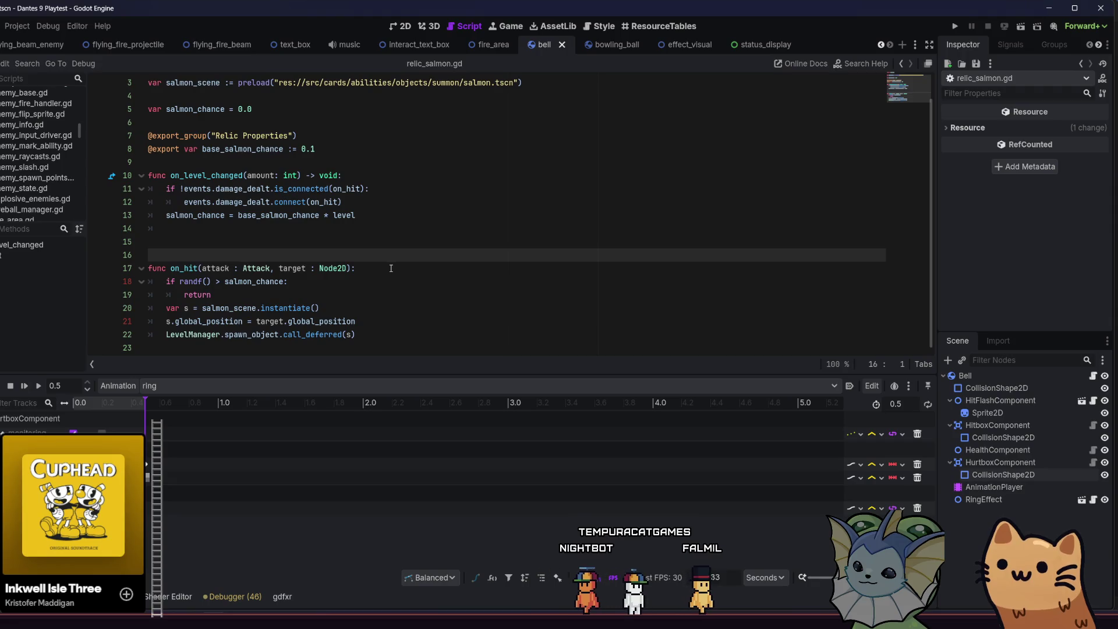
Step: Look over the salmon script's chance lines, then open relic_bell.gd via quick search
left_click(385, 217)
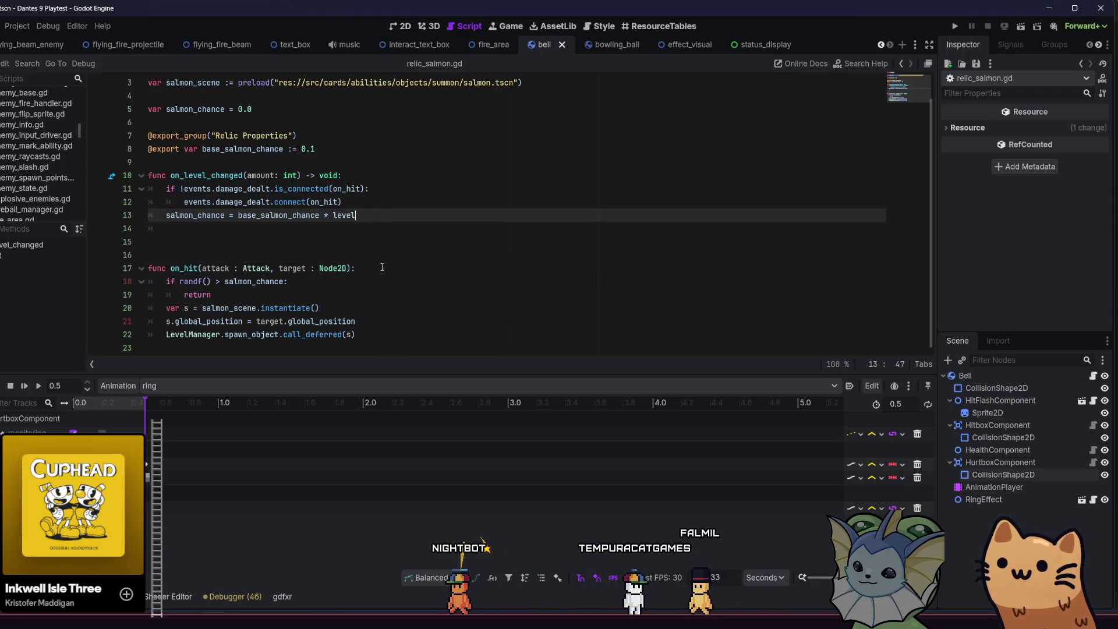
left_click(383, 268)
key("shift+alt+o")
type("relic_bell")
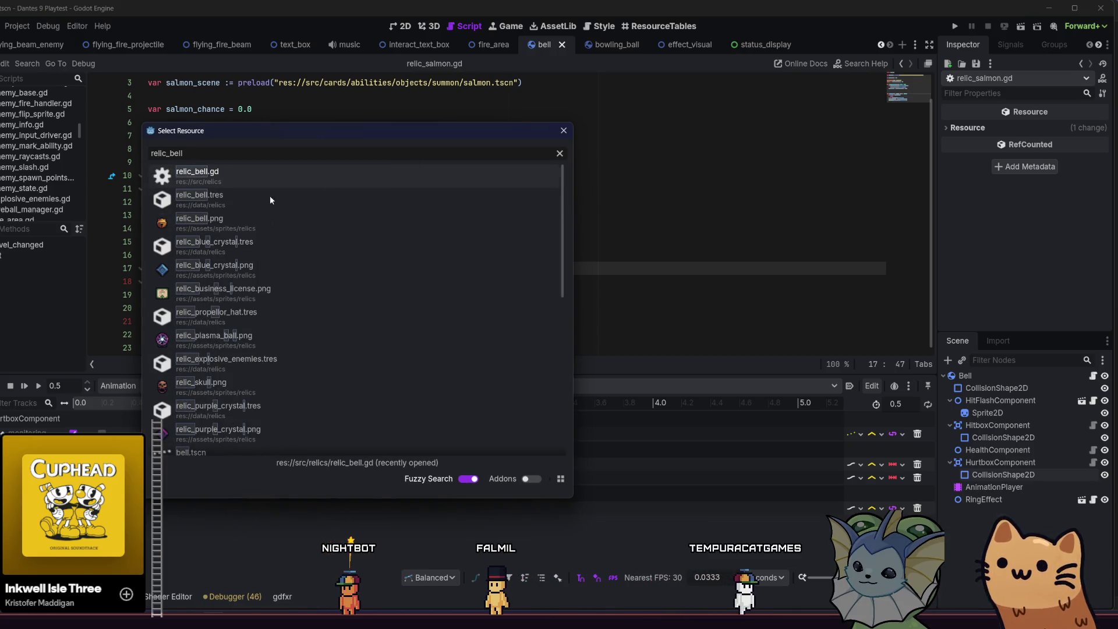
left_click(246, 170)
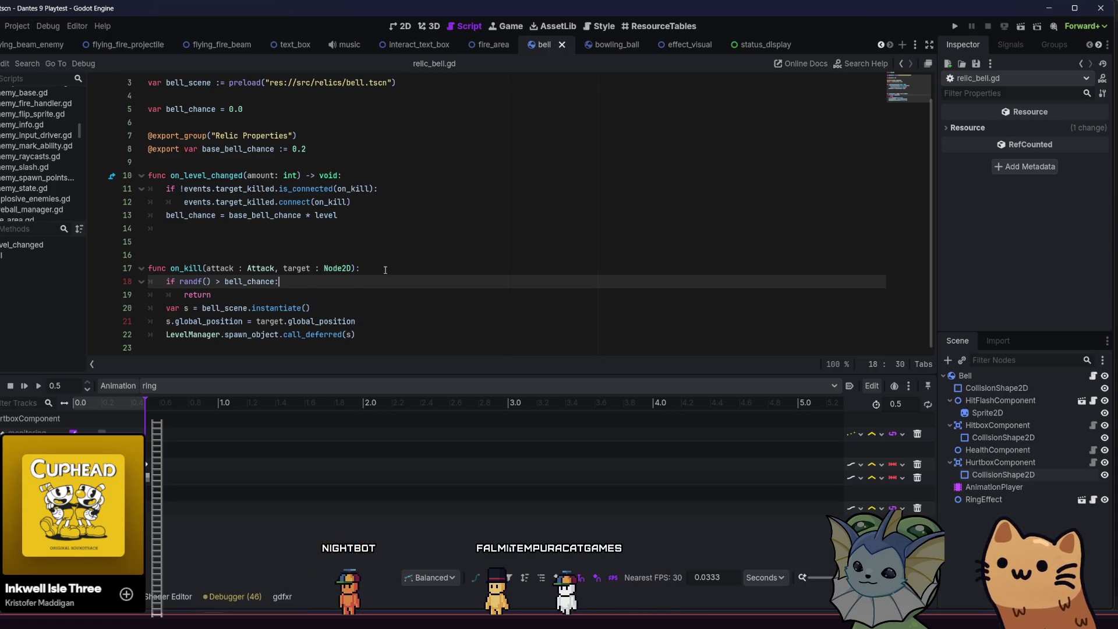
Step: Add 'if target is BellSpawn: return' at the top of on_kill and save the script
left_click(385, 270)
left_click(387, 308)
left_click(397, 264)
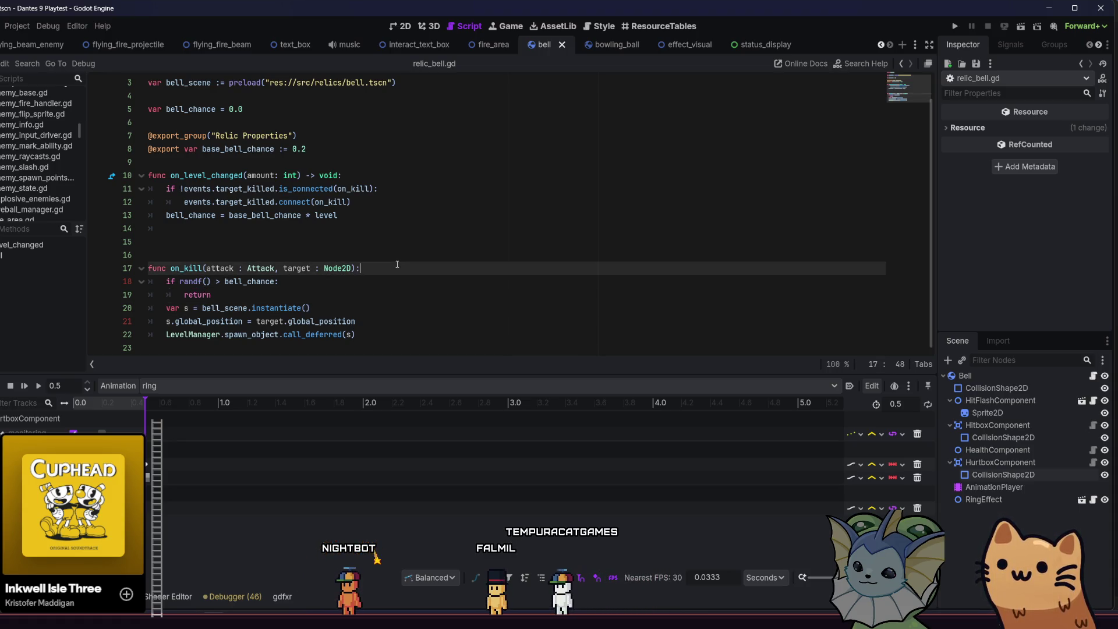
key("Return")
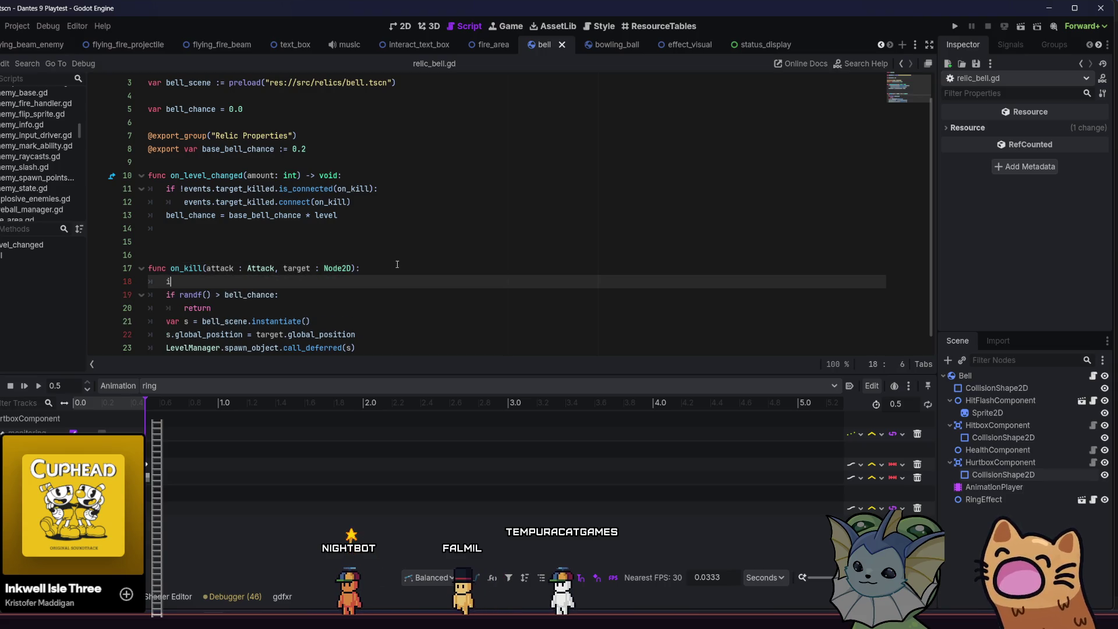
type("f target i")
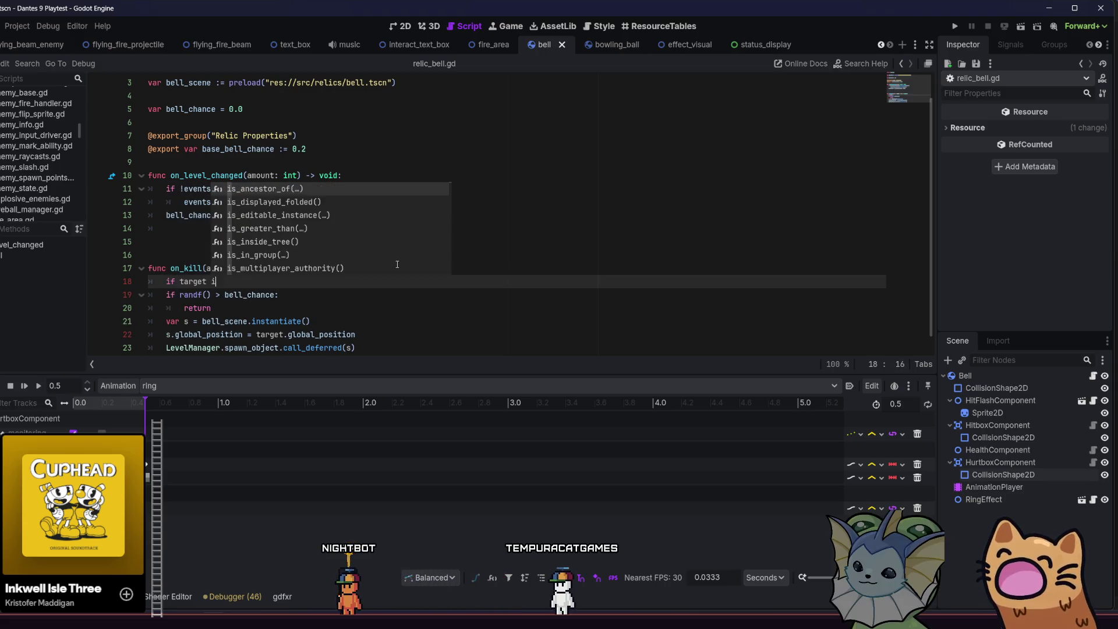
type("s Bell")
key("Return")
key("Return")
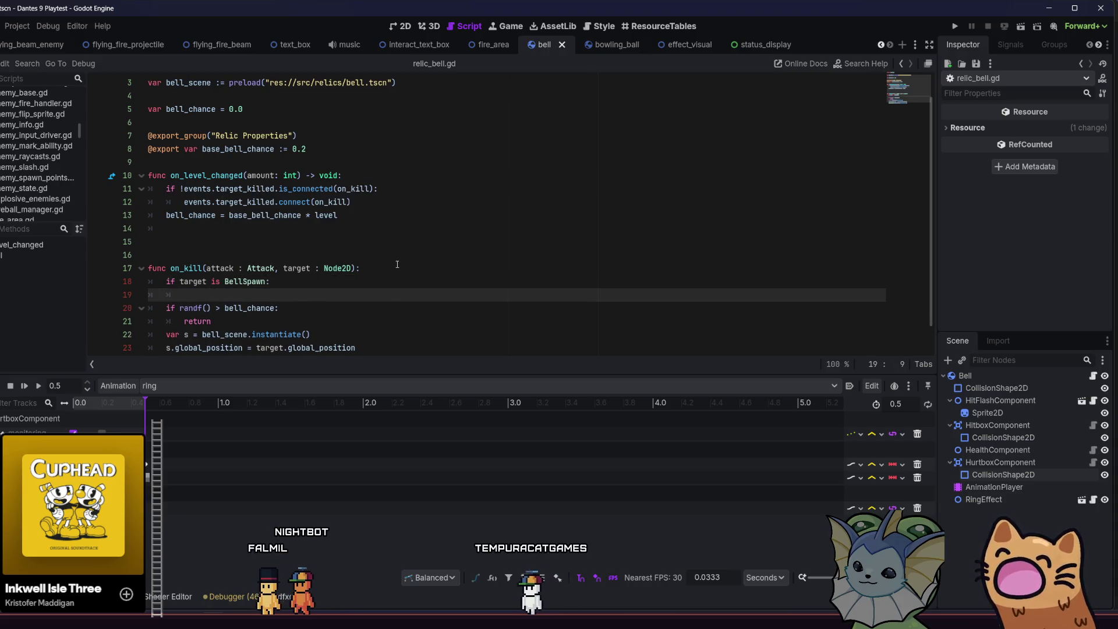
type("return")
left_click(397, 265)
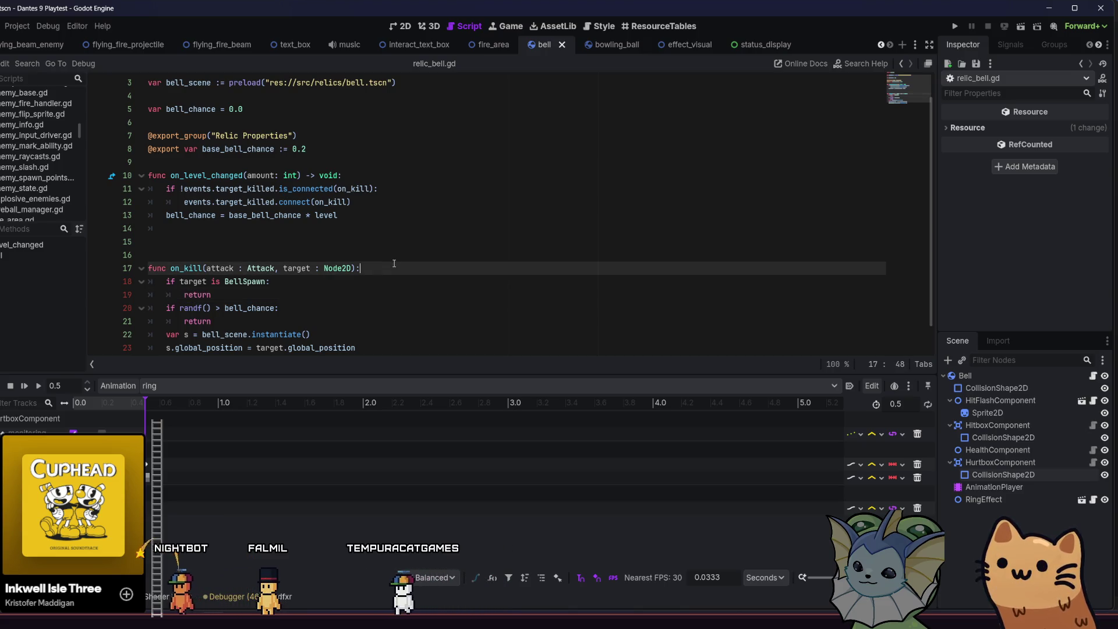
left_click(387, 283)
key("ctrl+s")
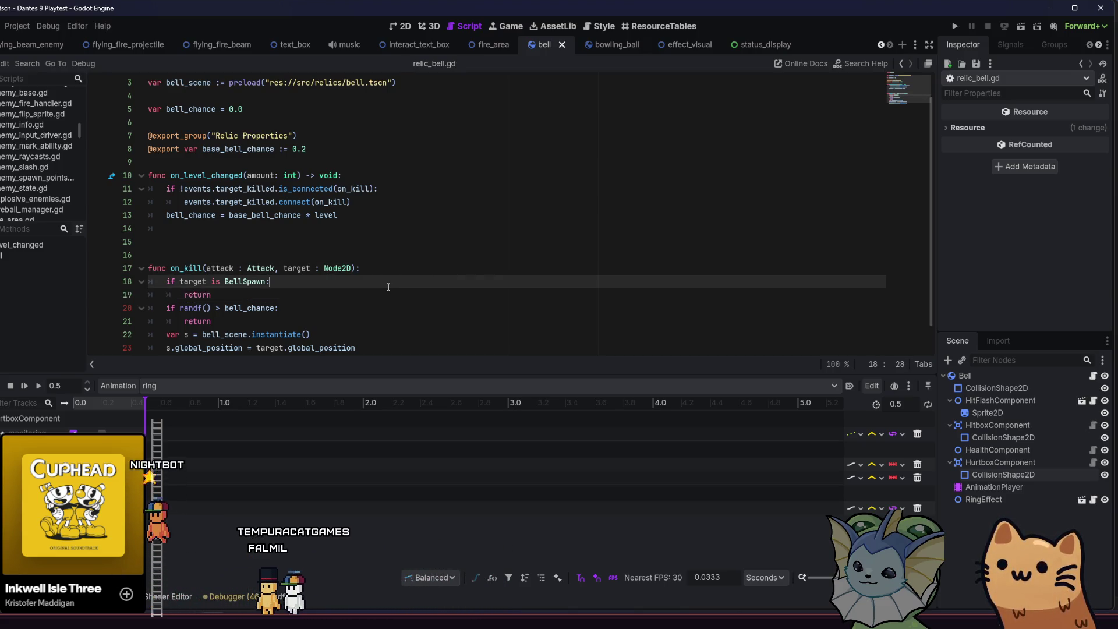
Step: Scroll down and check the new BellSpawn condition and return lines
scroll(388, 286, "down", 1)
scroll(389, 287, "down", 1)
left_click(257, 263)
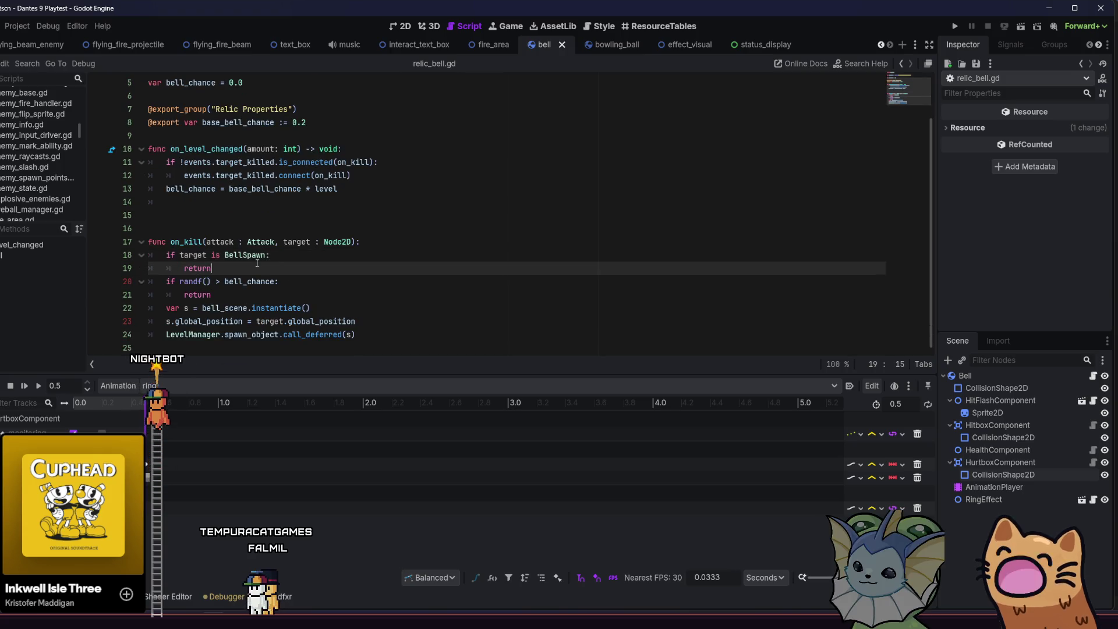
left_click(297, 259)
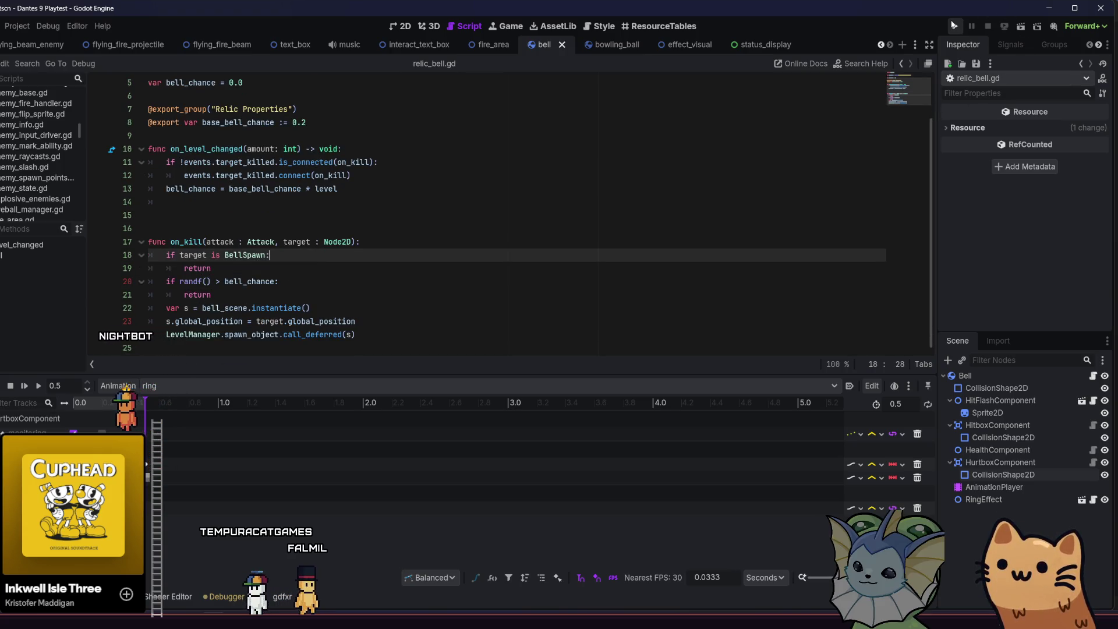
Step: Run the project until the Tempura Cat Games splash screen appears, then close the game window
left_click(953, 26)
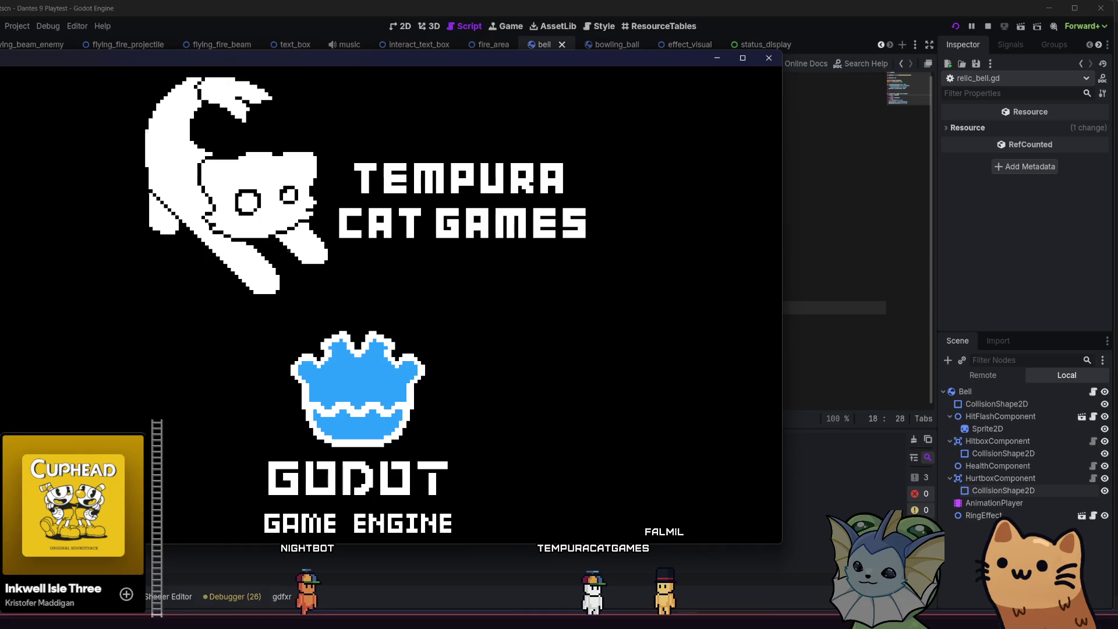
left_click(768, 58)
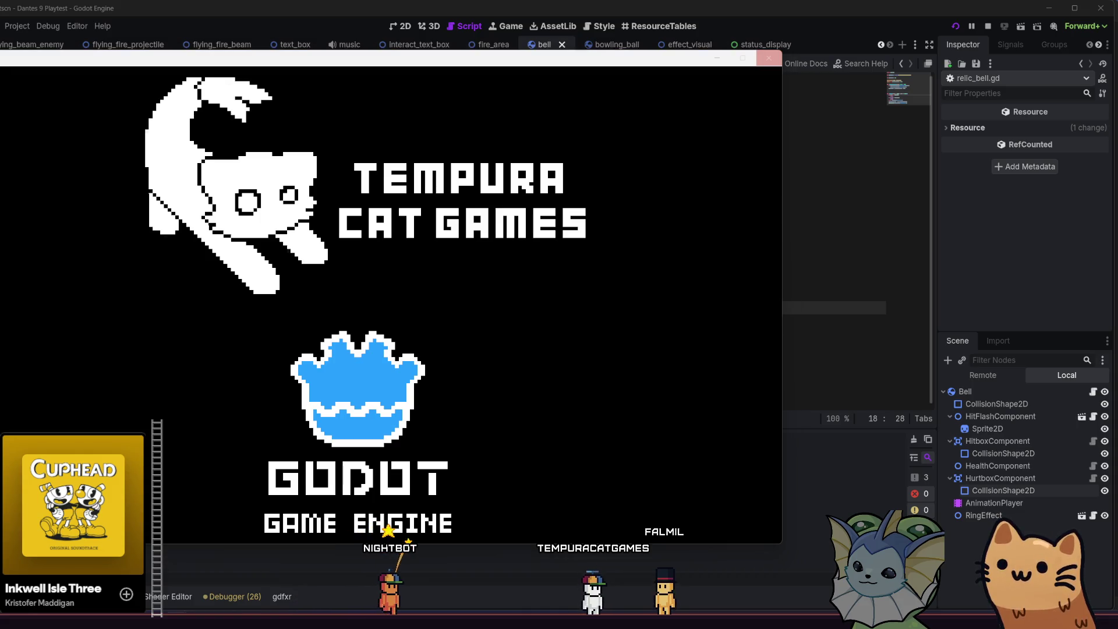
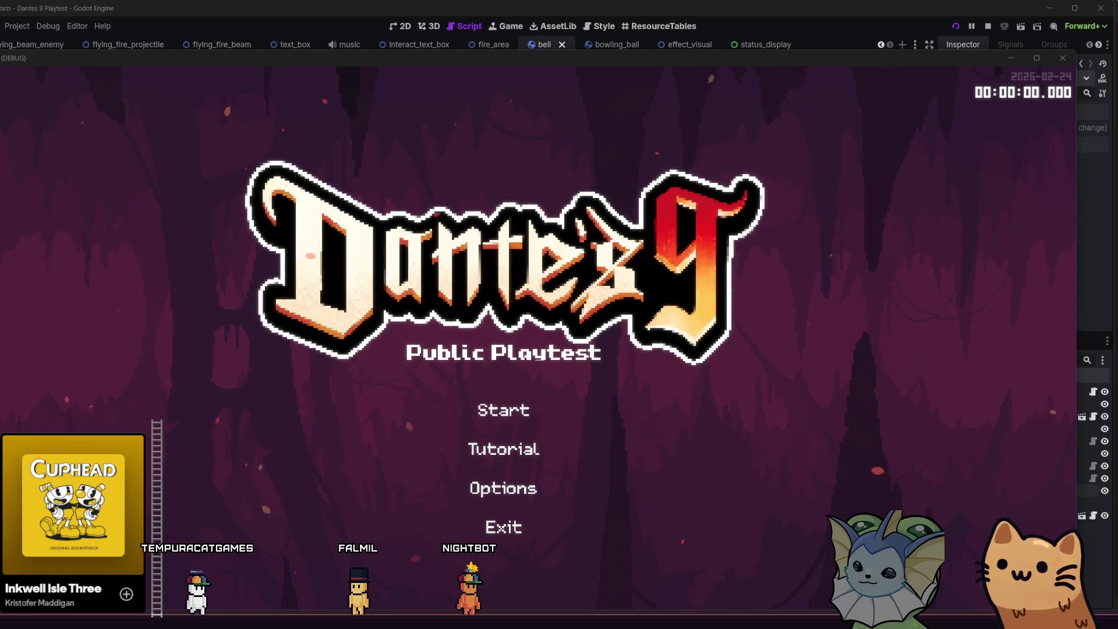
Step: Start a new run and add nine Bell relics from the F1 debug menu
left_click(442, 396)
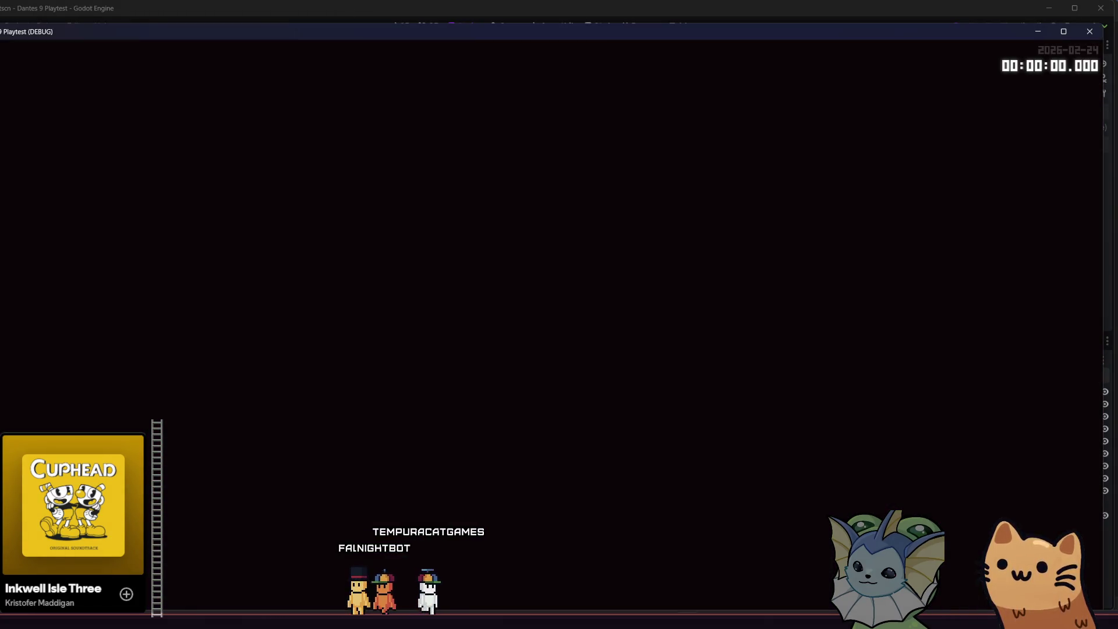
key("F1")
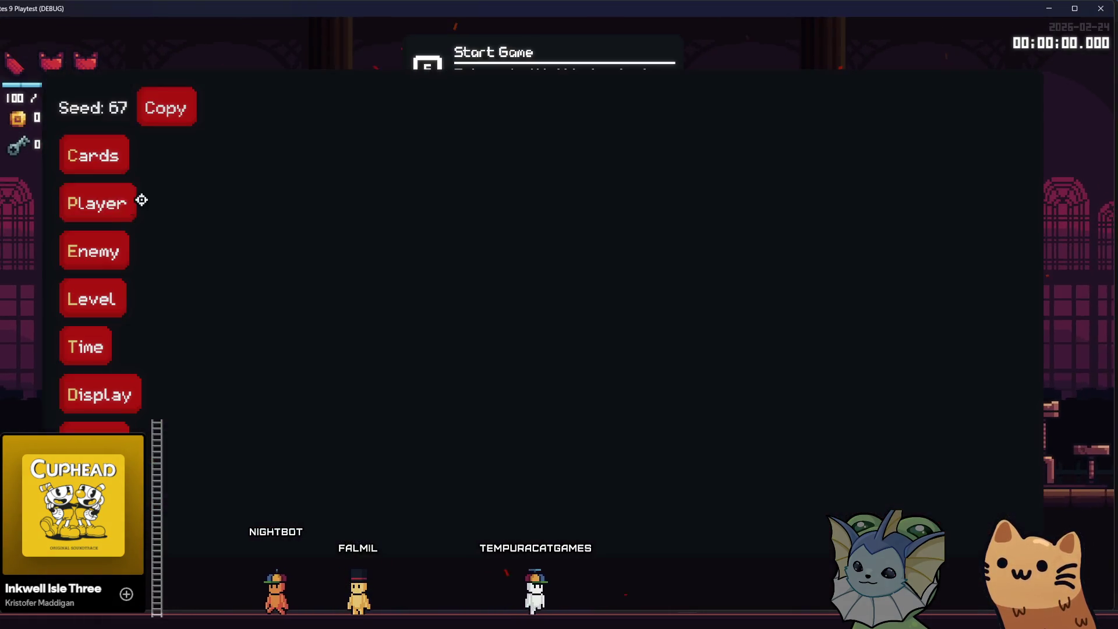
left_click(292, 162)
scroll(496, 337, "down", 2)
scroll(523, 262, "up", 2)
left_click(531, 198)
left_click(530, 199)
left_click(532, 200)
left_click(532, 200)
left_click(532, 201)
left_click(533, 202)
left_click(535, 202)
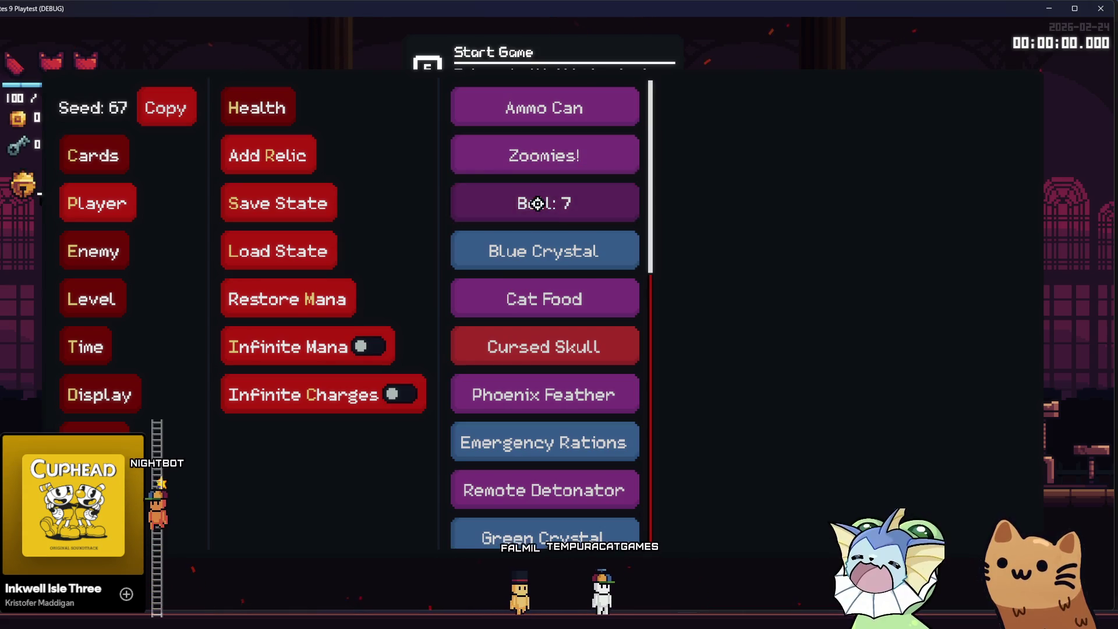
left_click(536, 202)
left_click(537, 203)
Step: Look through the card and enemy debug options, then close the debug menu
left_click(119, 153)
left_click(93, 251)
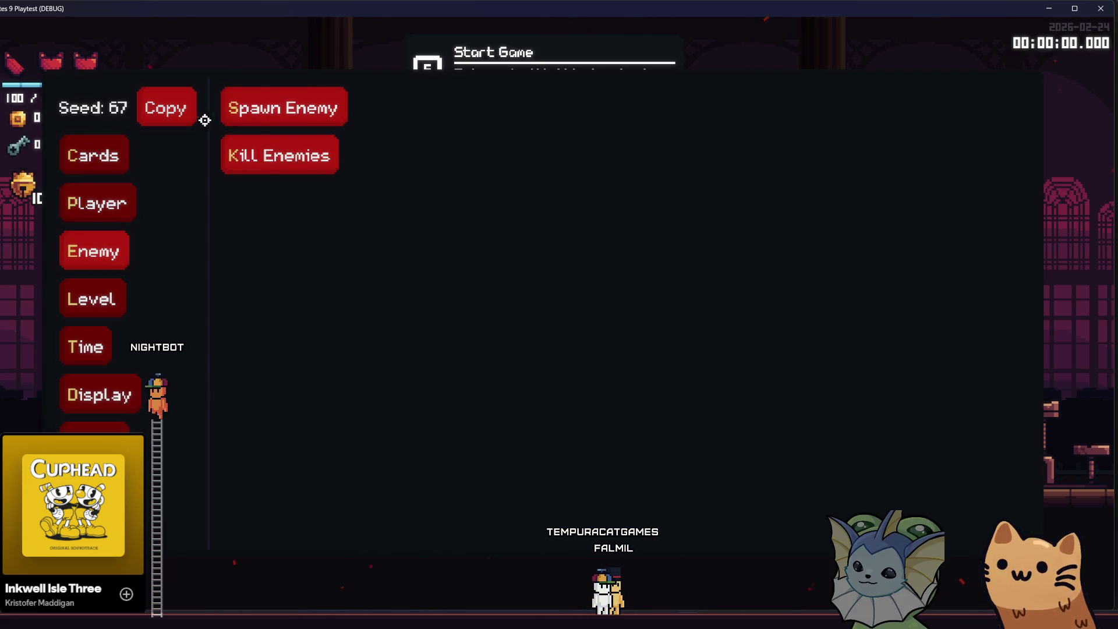
left_click(283, 108)
key("F1")
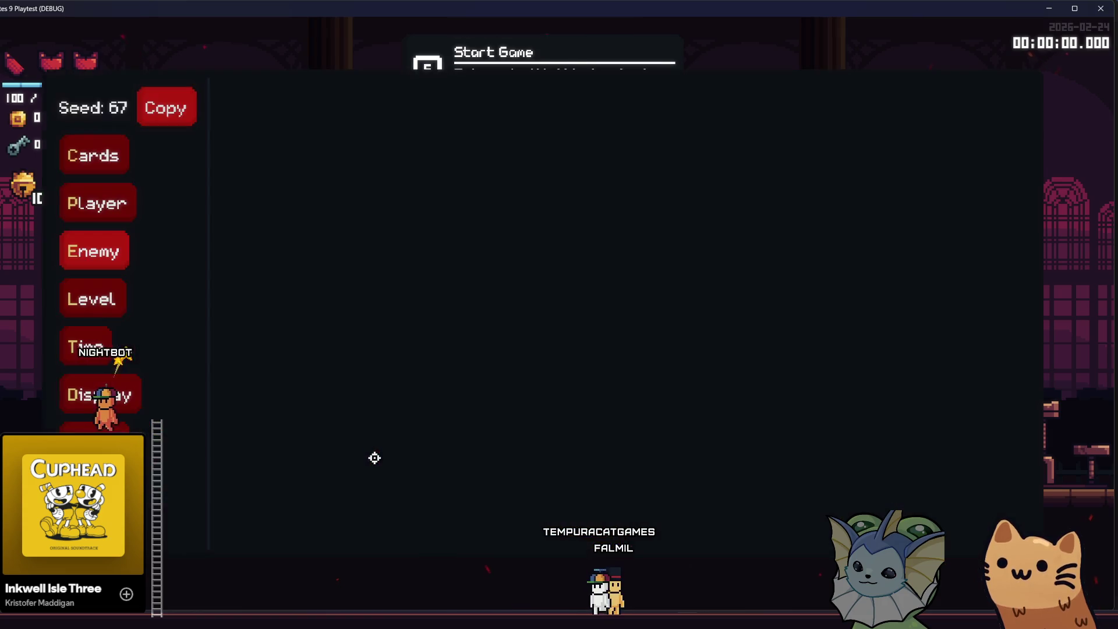
Step: Reopen the debug menu and add an AK47 card to the hand
key("F1")
left_click(117, 203)
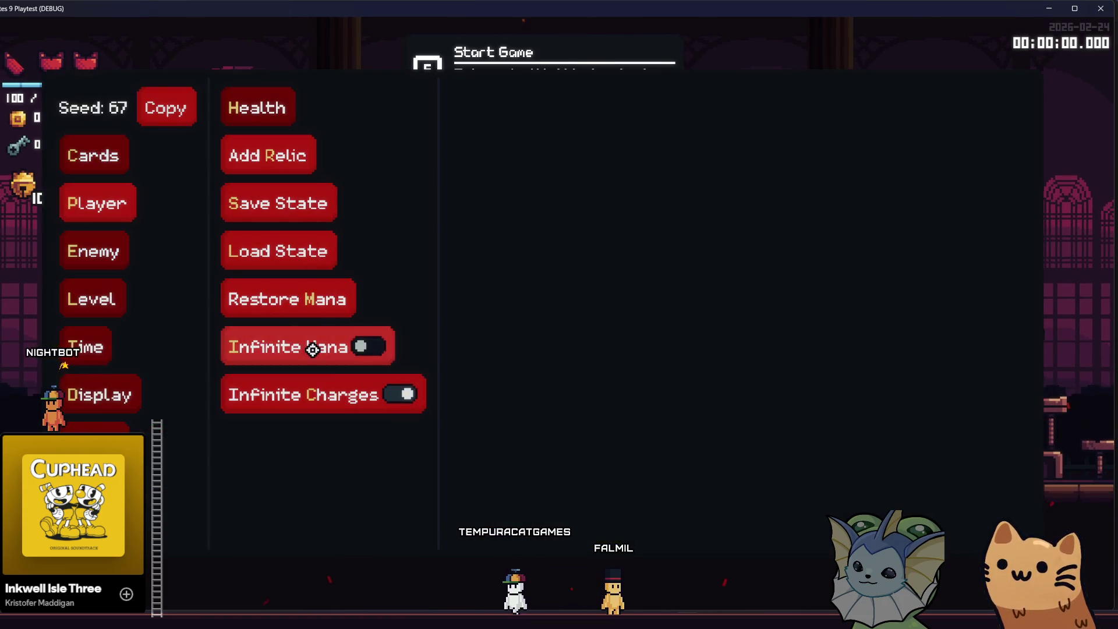
left_click(122, 158)
left_click(267, 110)
left_click(512, 155)
mouse_move(428, 331)
left_mouse_down()
mouse_move(378, 424)
mouse_move(341, 435)
left_mouse_up()
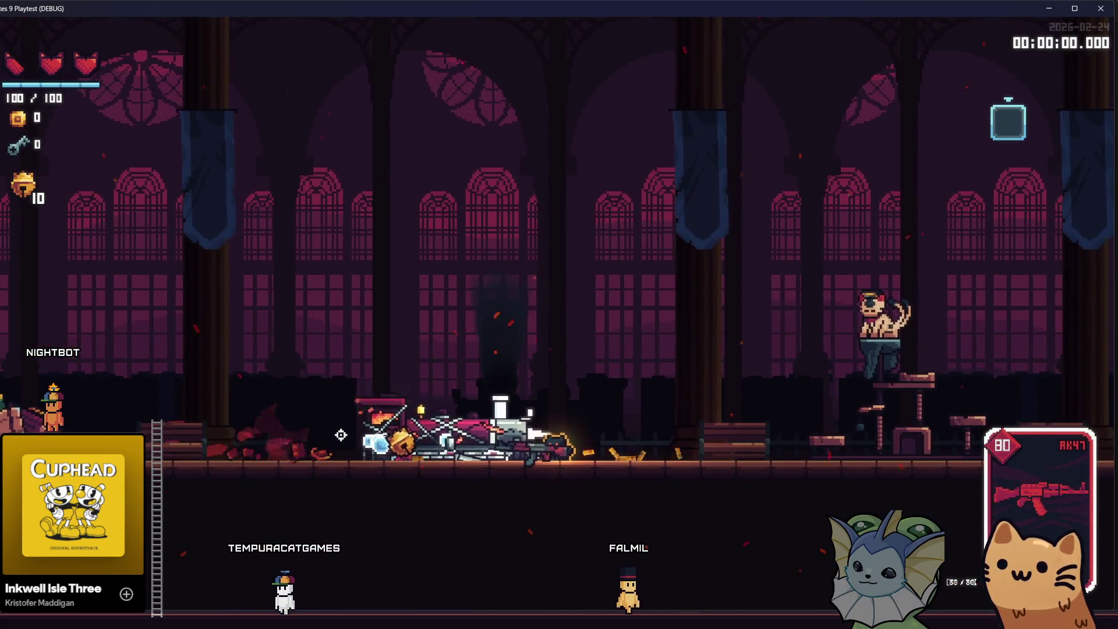
key("a")
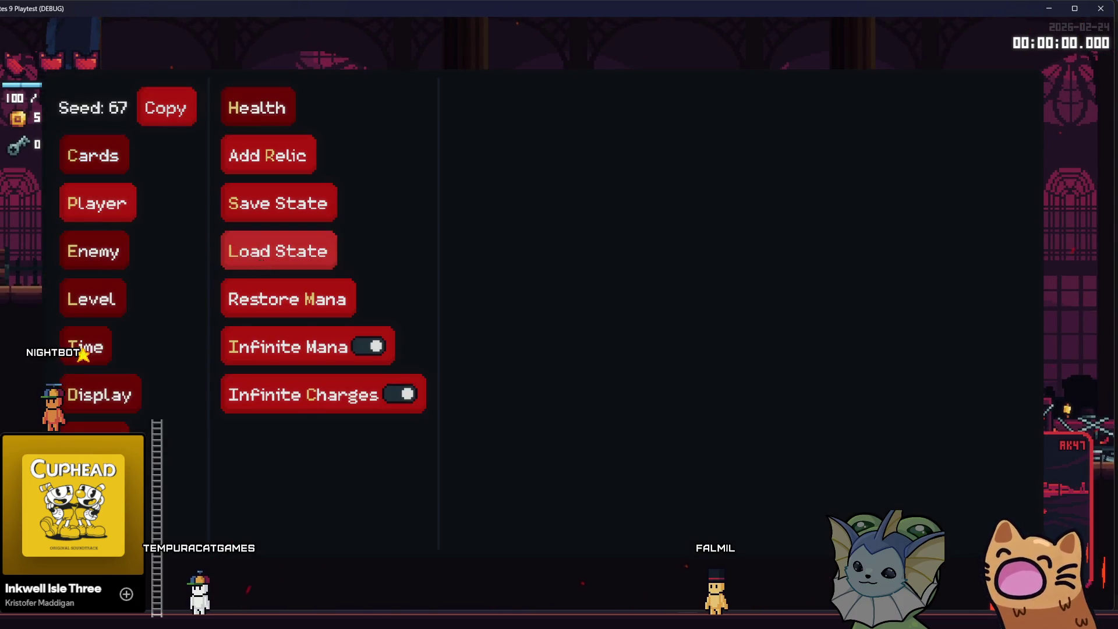
left_click(93, 195)
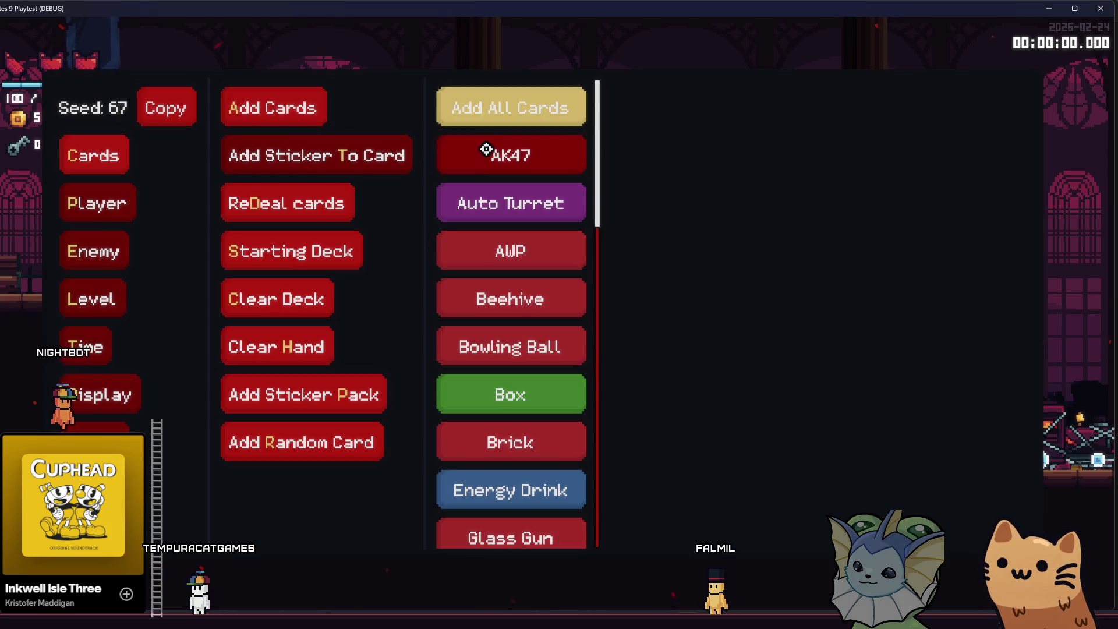
key("Escape")
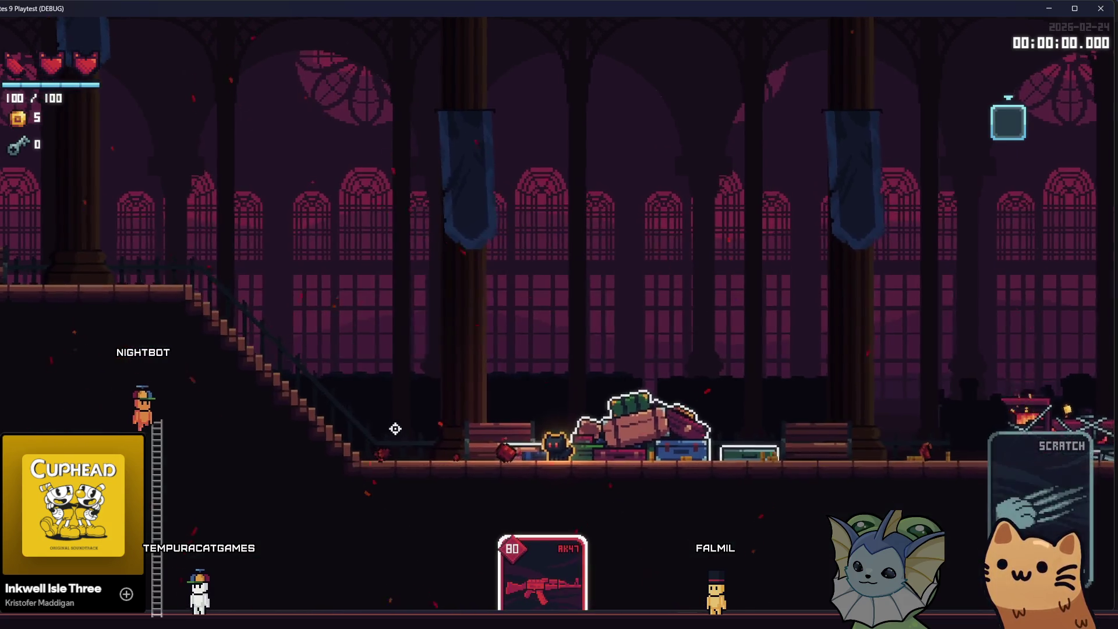
Step: Advance right through the hall and up the ladder, shooting the nearby bell enemies
left_click(399, 431)
key("d")
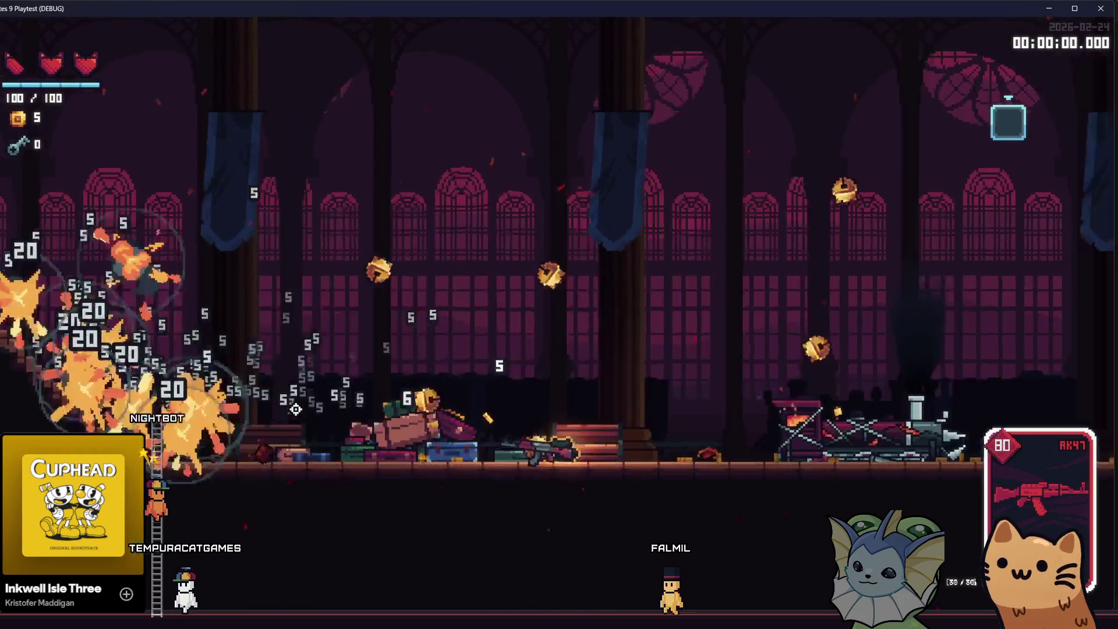
key("d")
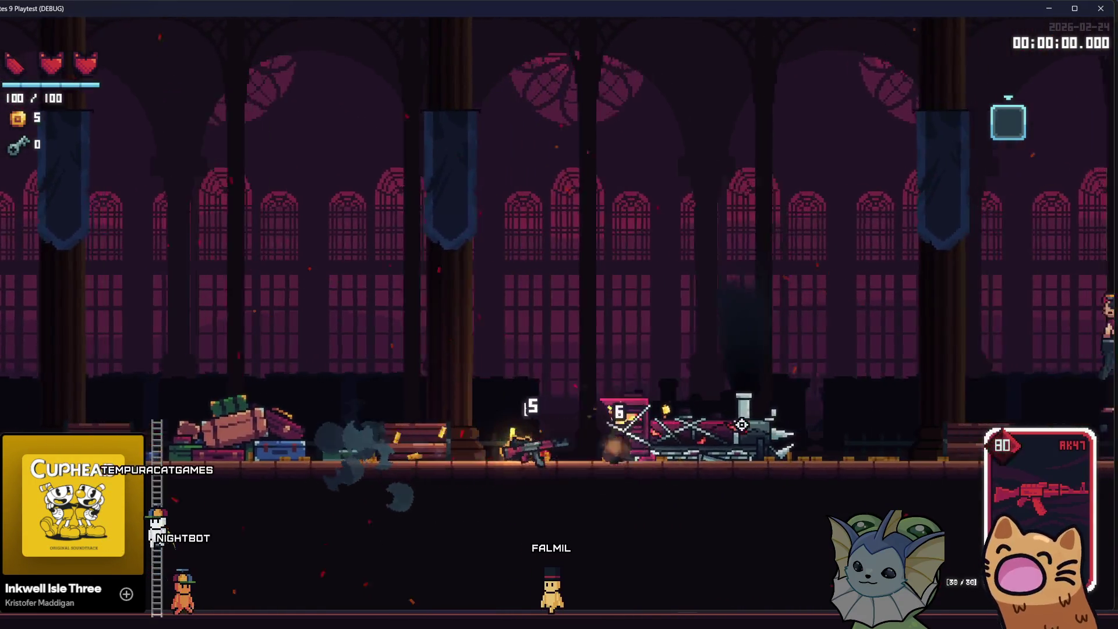
key("w")
left_click(192, 435)
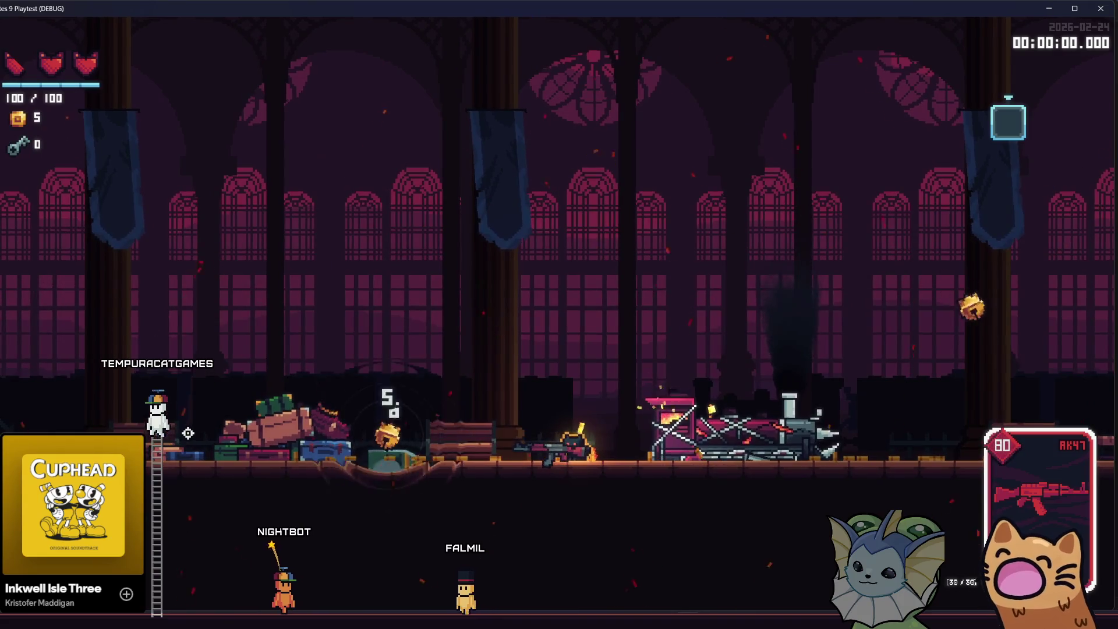
key("d")
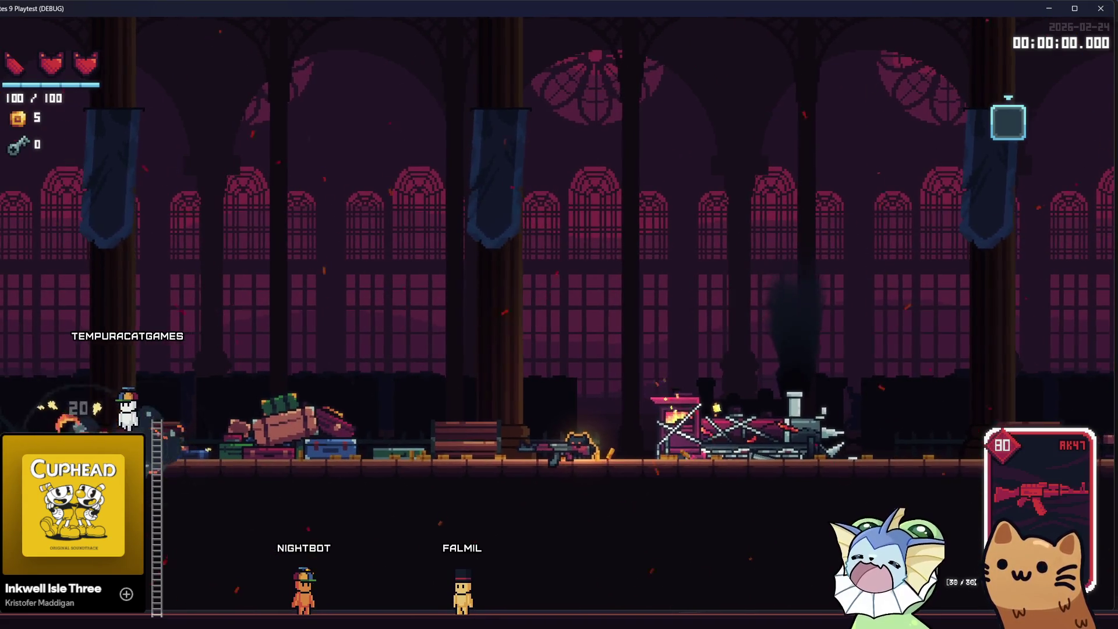
key("d")
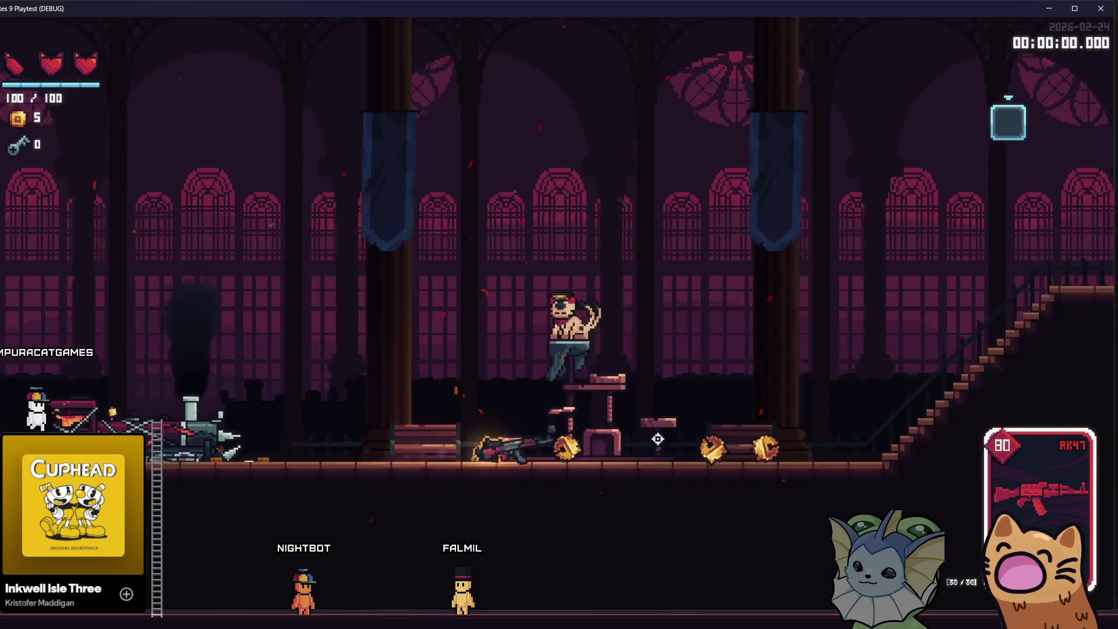
Step: Keep firing the AK47 at the bell enemies ahead, setting one on fire
left_click(692, 431)
key("d")
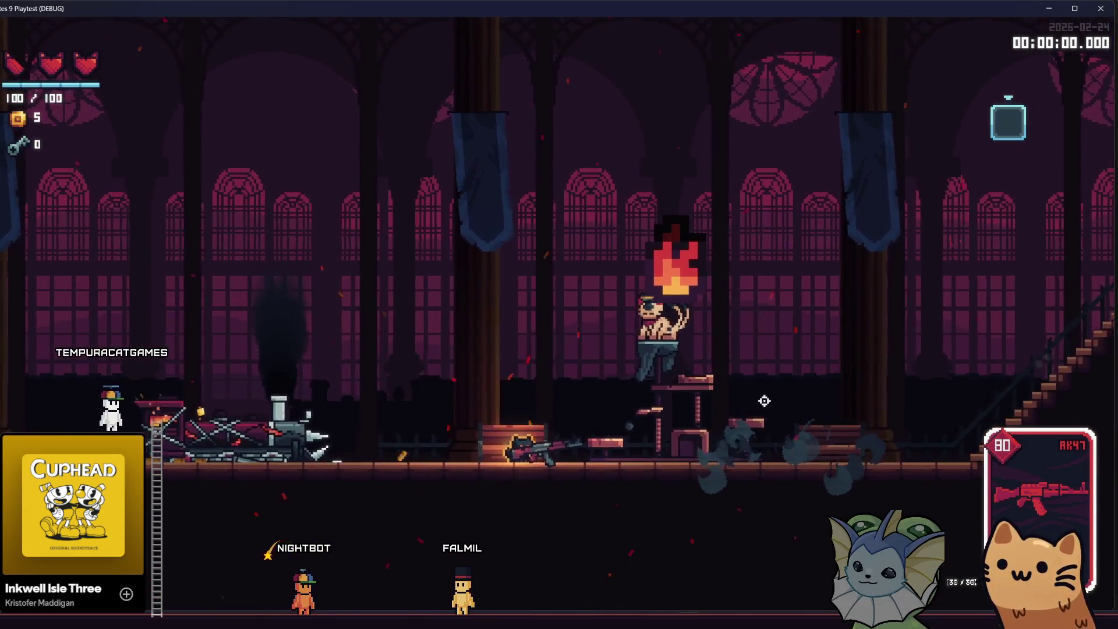
left_click(769, 406)
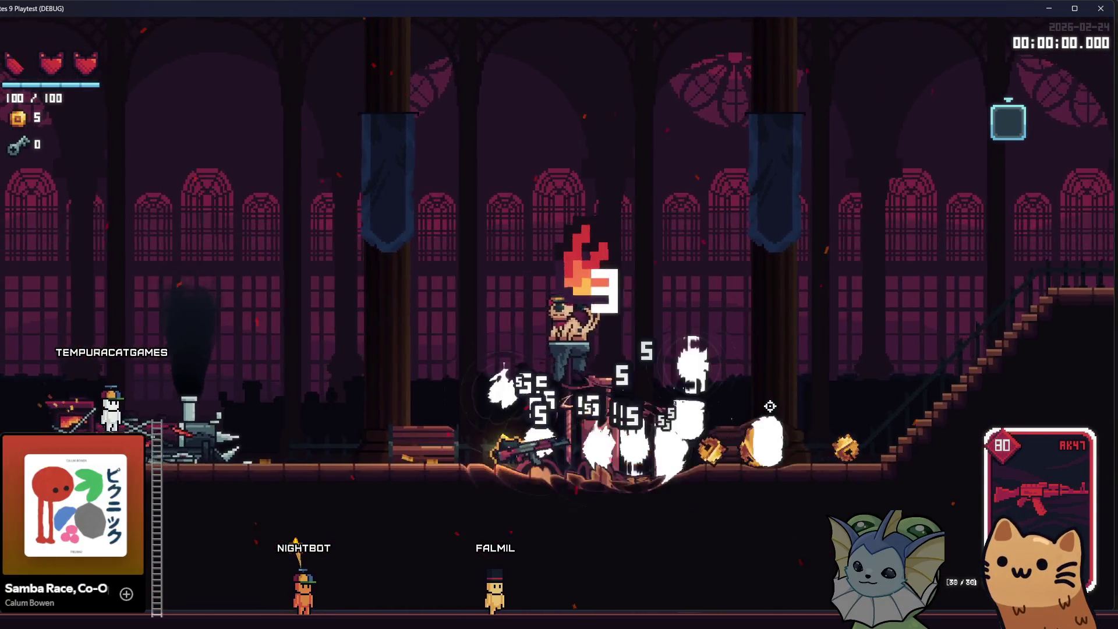
left_click(770, 406)
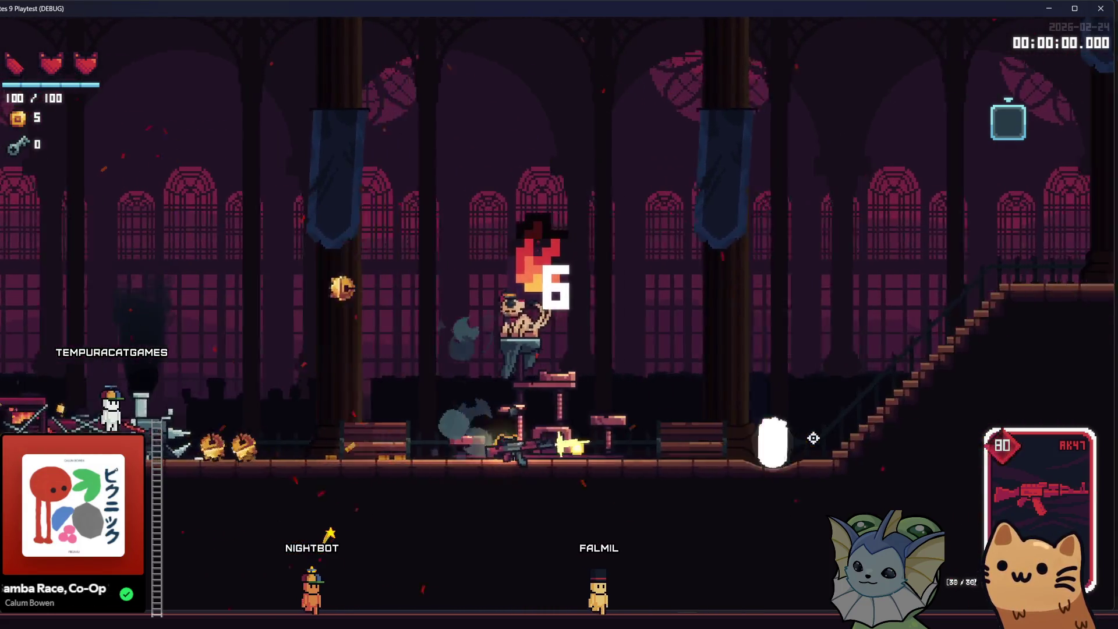
key("d")
left_click(813, 438)
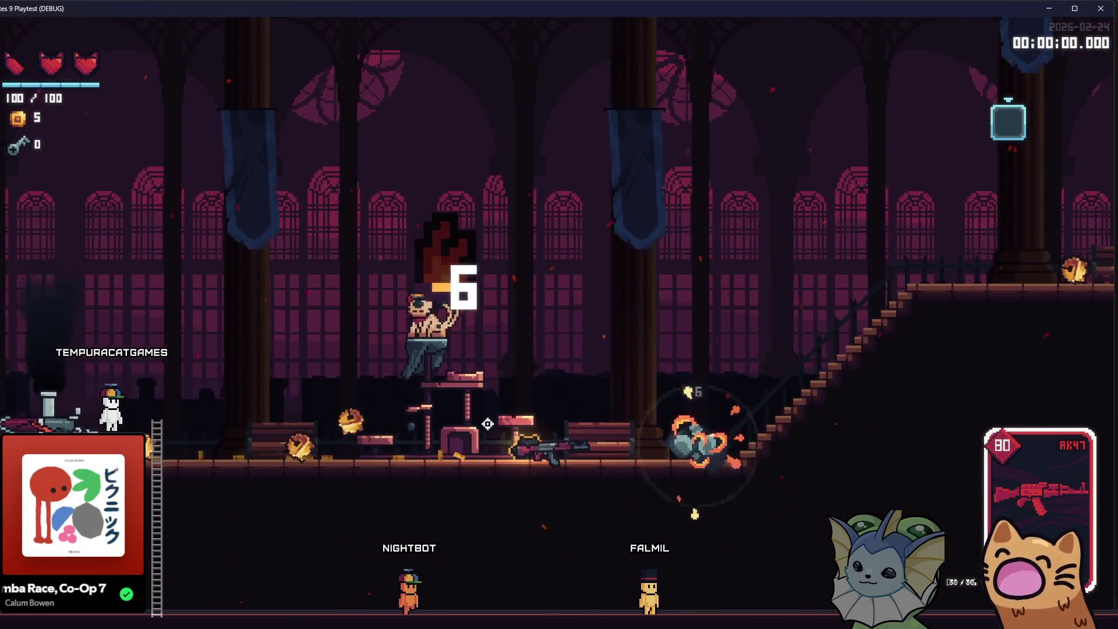
left_click(487, 423)
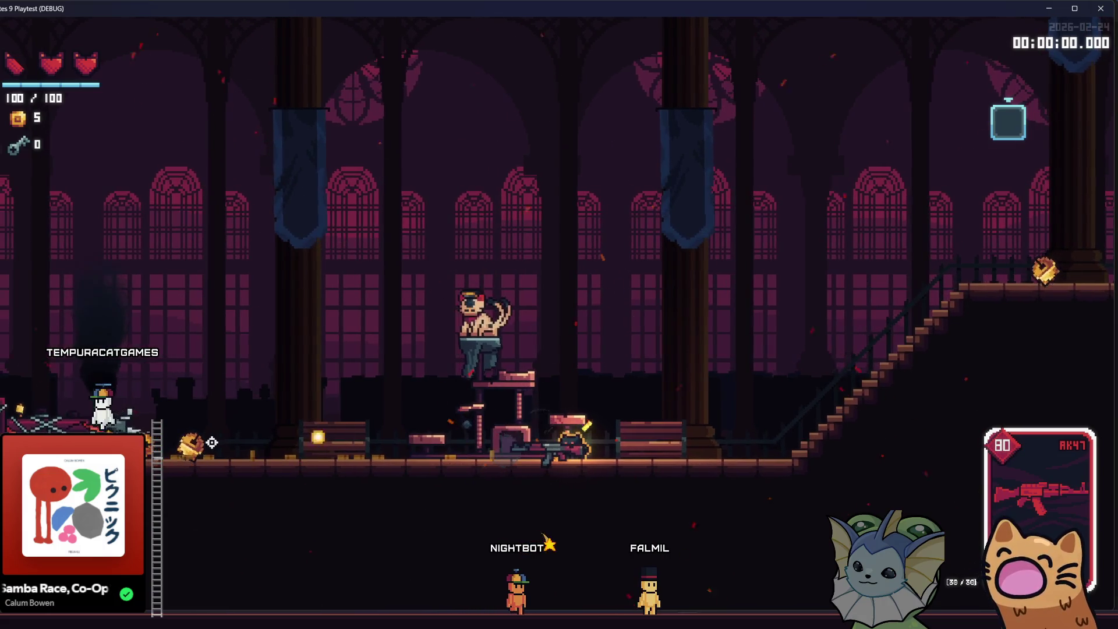
left_click(211, 442)
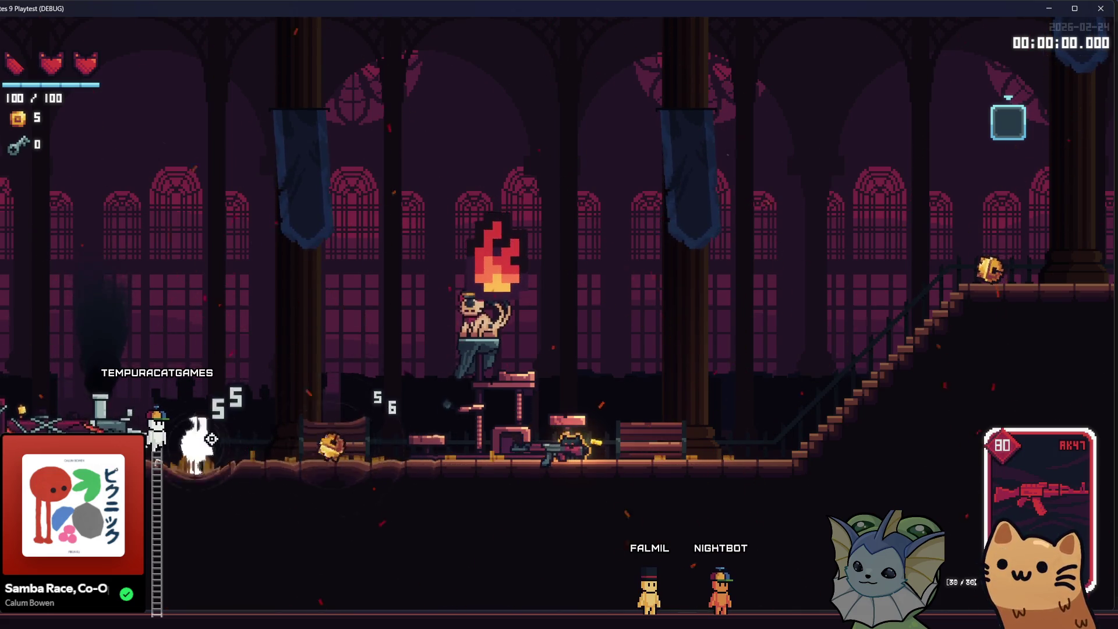
Step: Run up the stairs and fire along the upper walkway at the bell enemies
key("d")
left_click(748, 305)
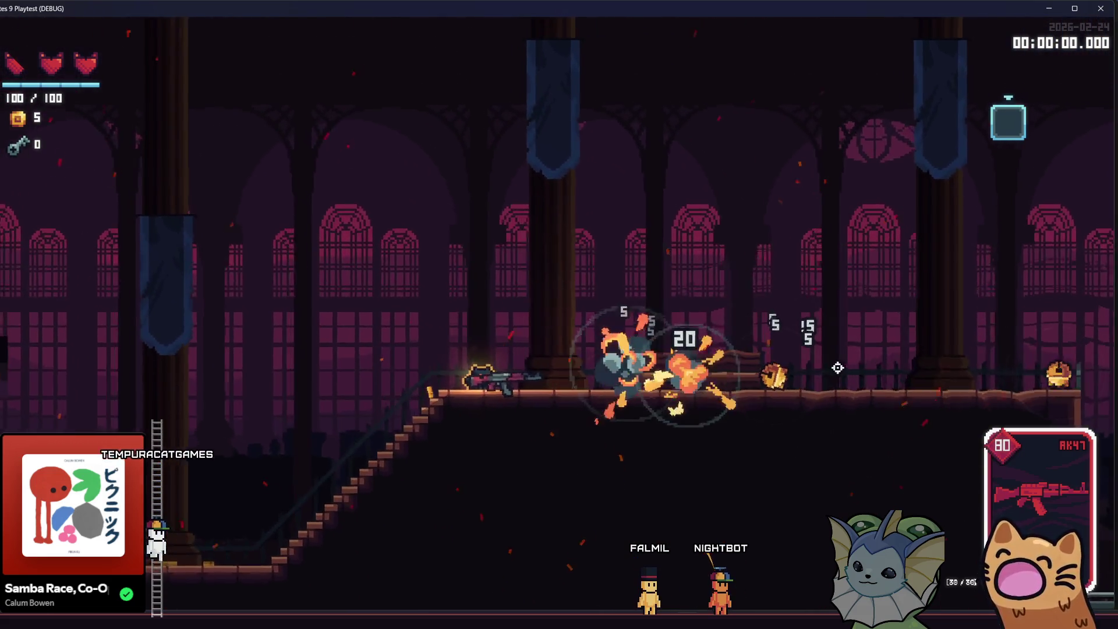
left_click(864, 367)
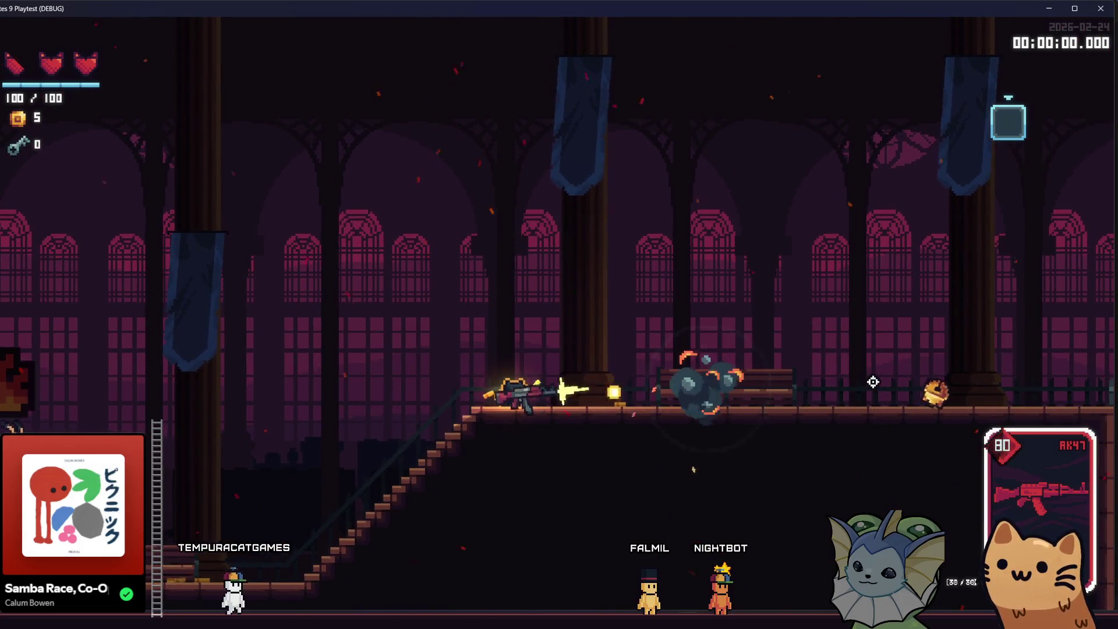
left_click(873, 382)
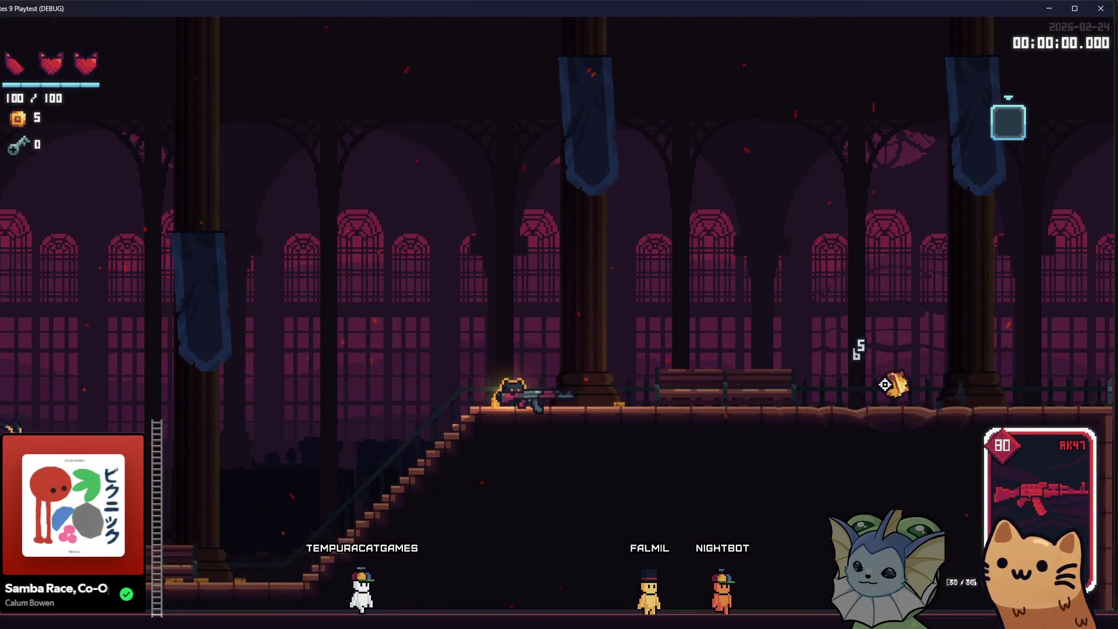
left_click(884, 384)
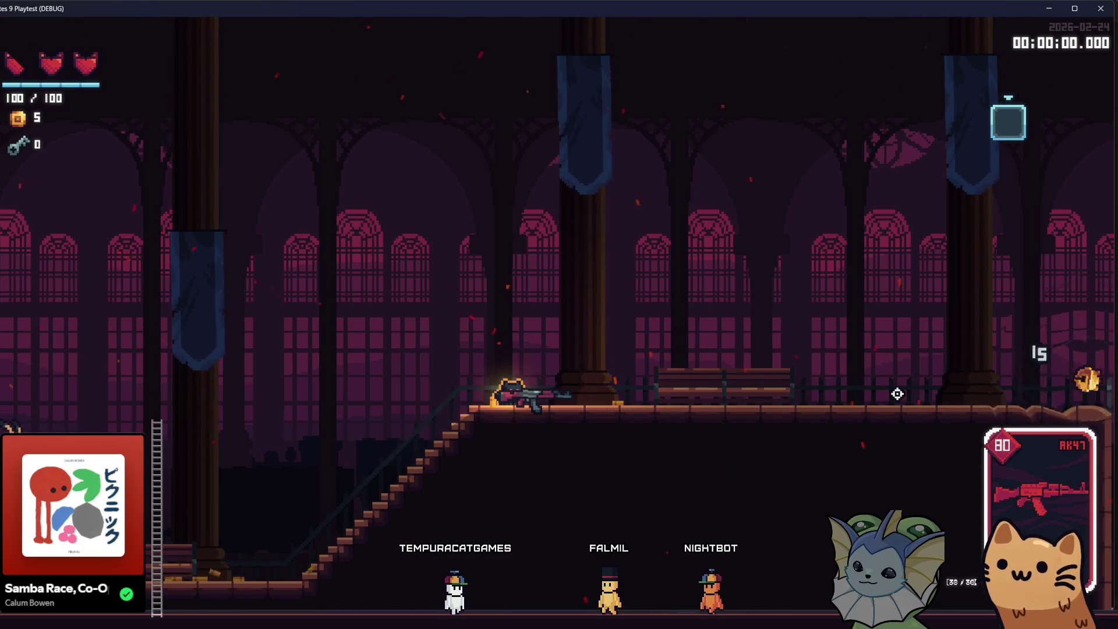
left_click(892, 389)
left_click(892, 388)
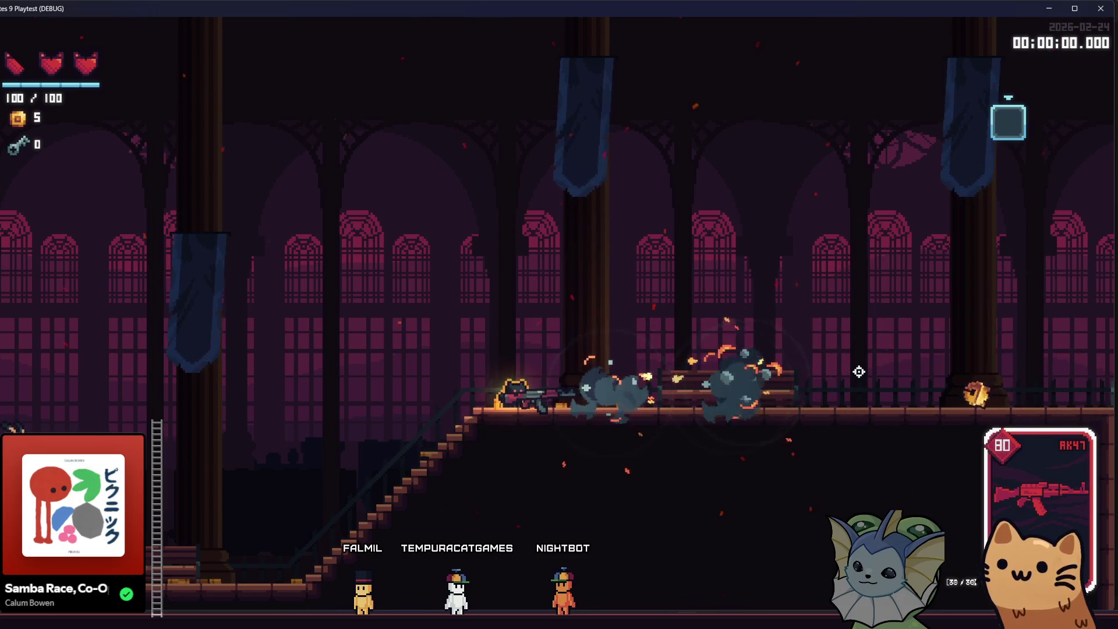
left_click(865, 391)
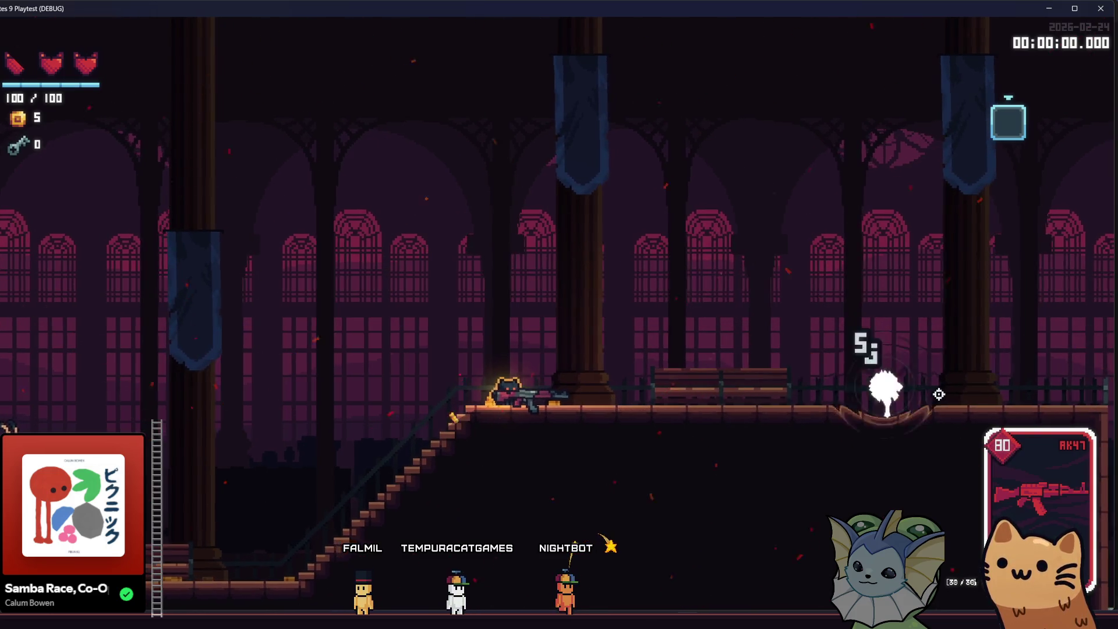
left_click(891, 393)
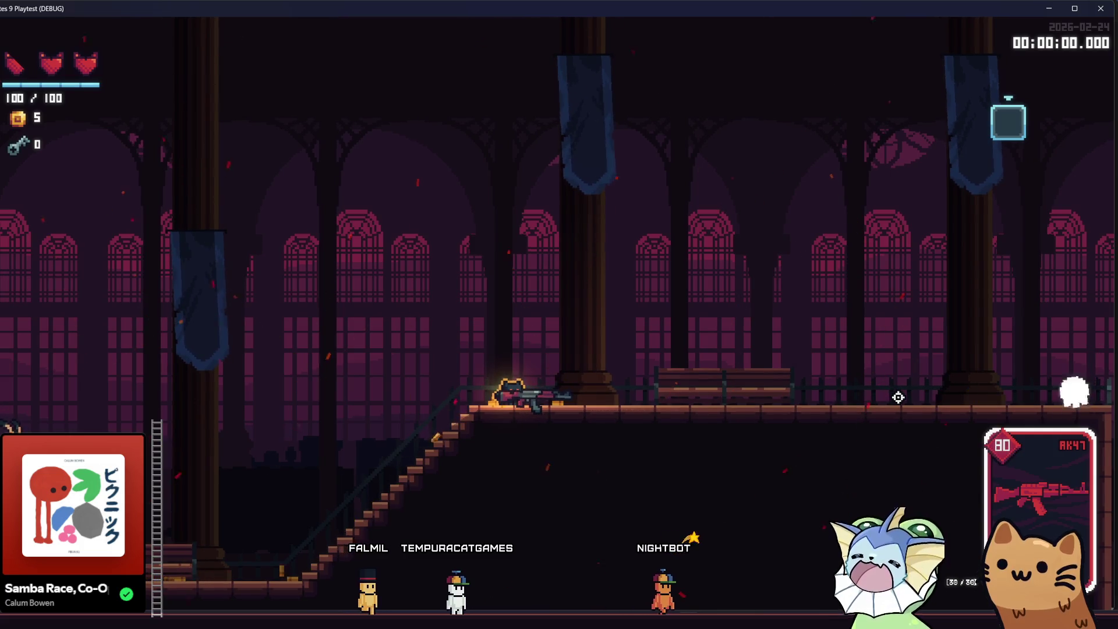
left_click(893, 393)
Step: Keep shooting the bell enemy approaching along the walkway with repeated AK47 bursts
left_click(818, 387)
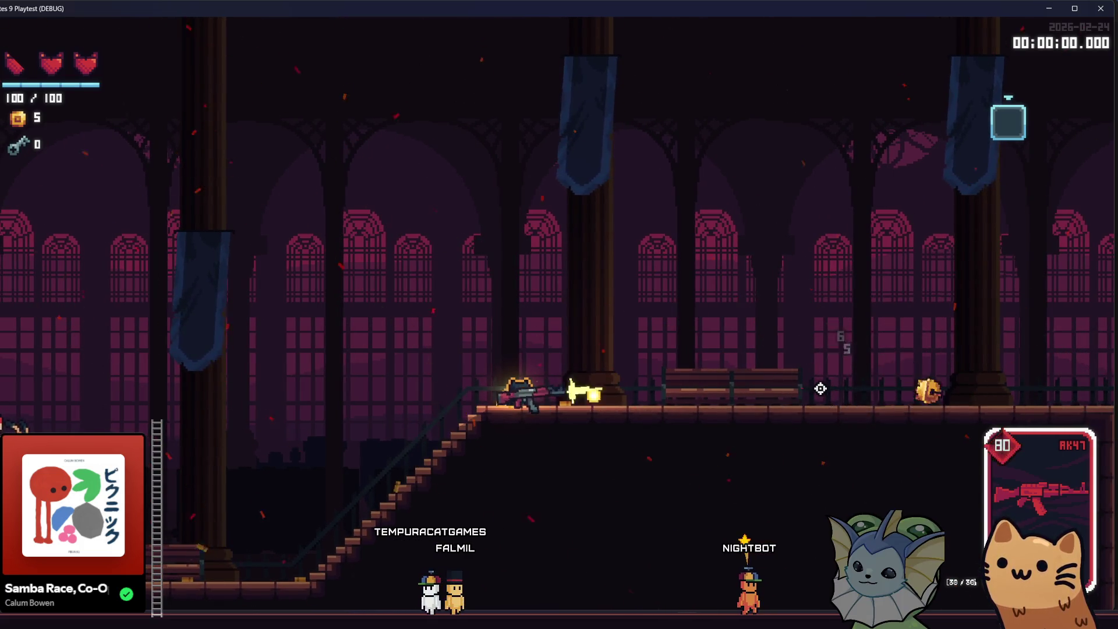
left_click(835, 396)
left_click(842, 384)
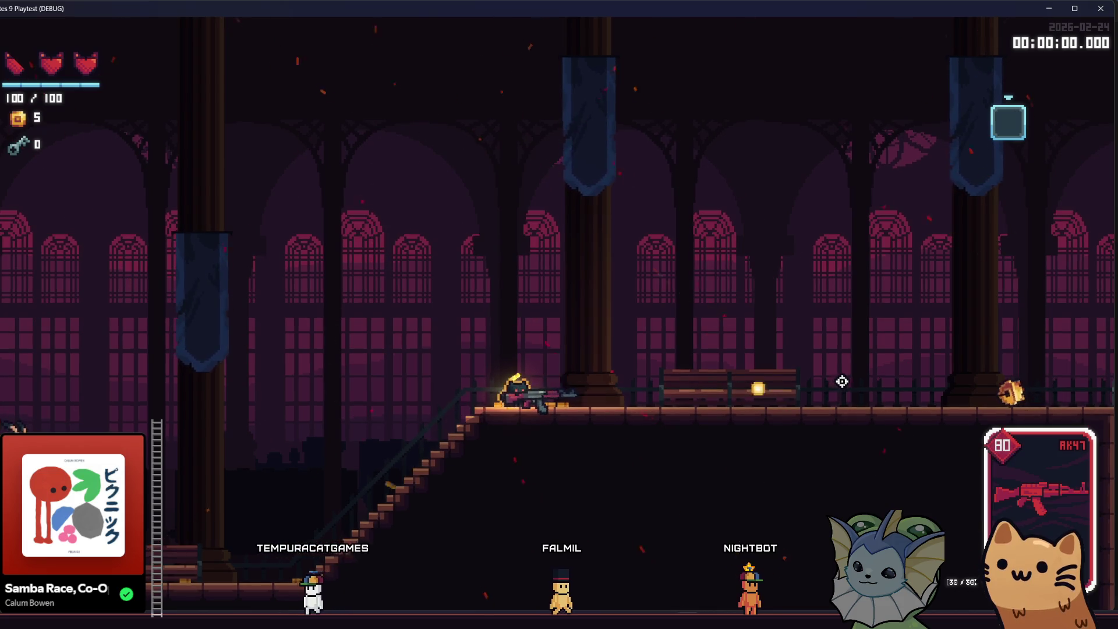
left_click(845, 387)
left_click(844, 385)
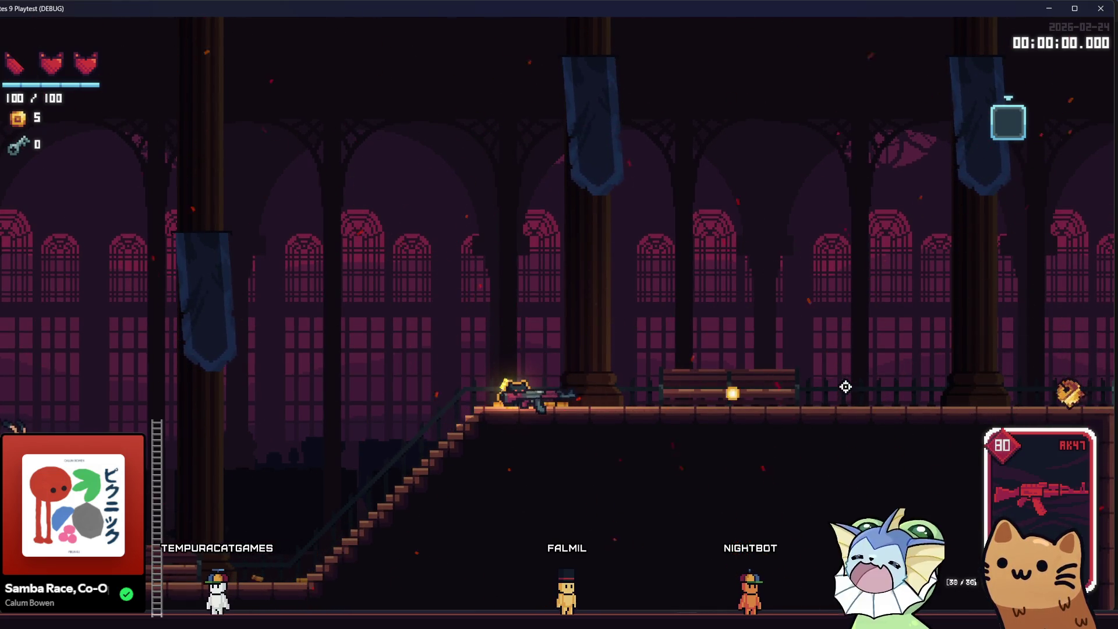
left_click(836, 386)
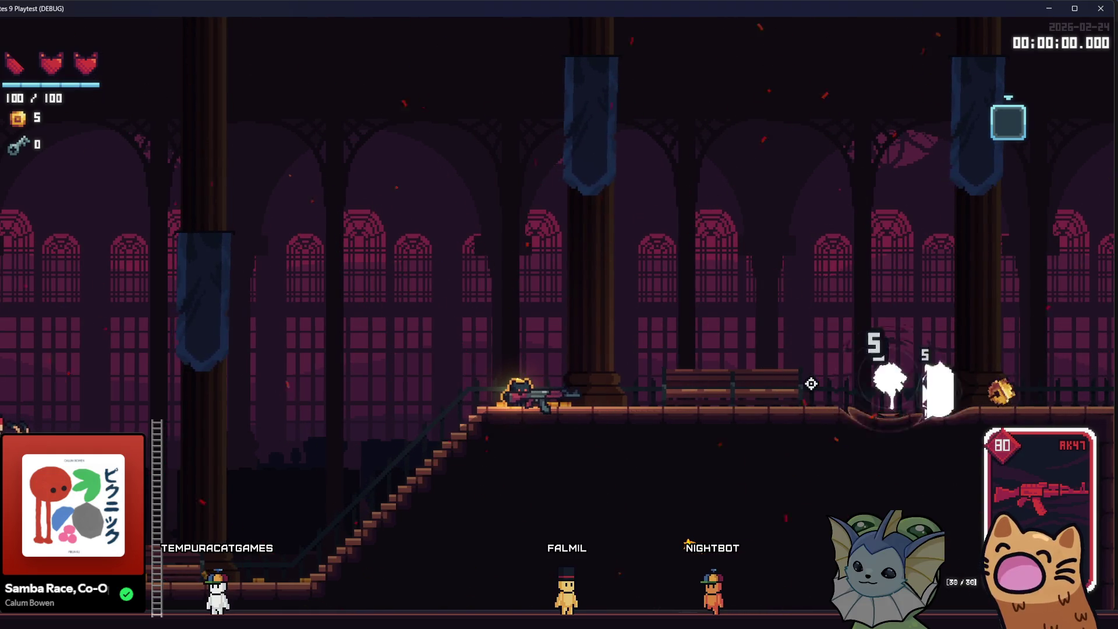
left_click(812, 383)
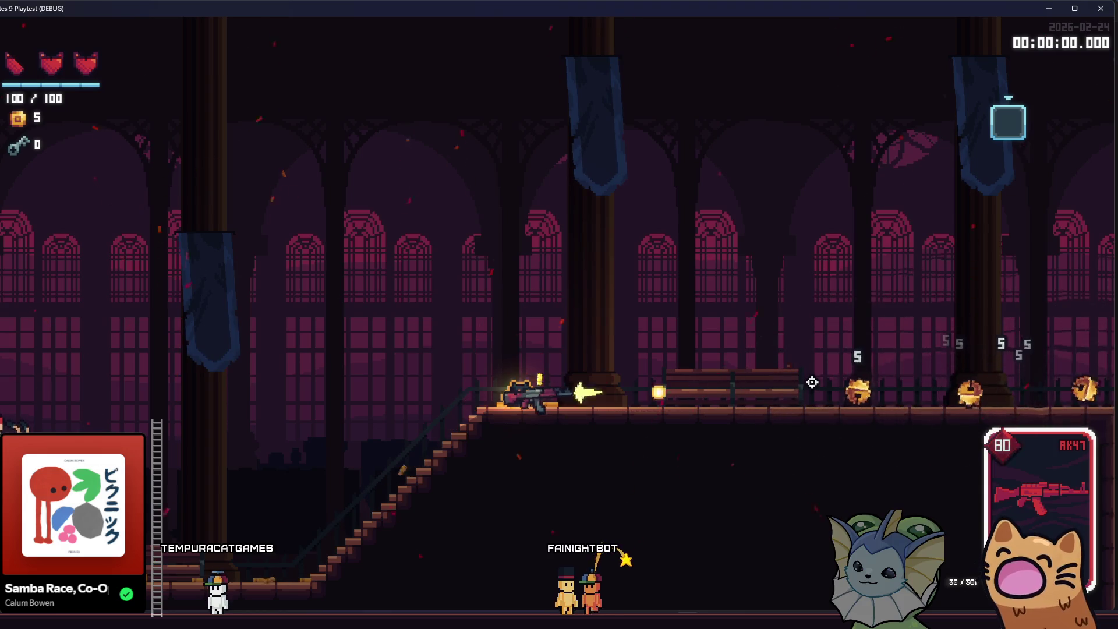
left_click(780, 383)
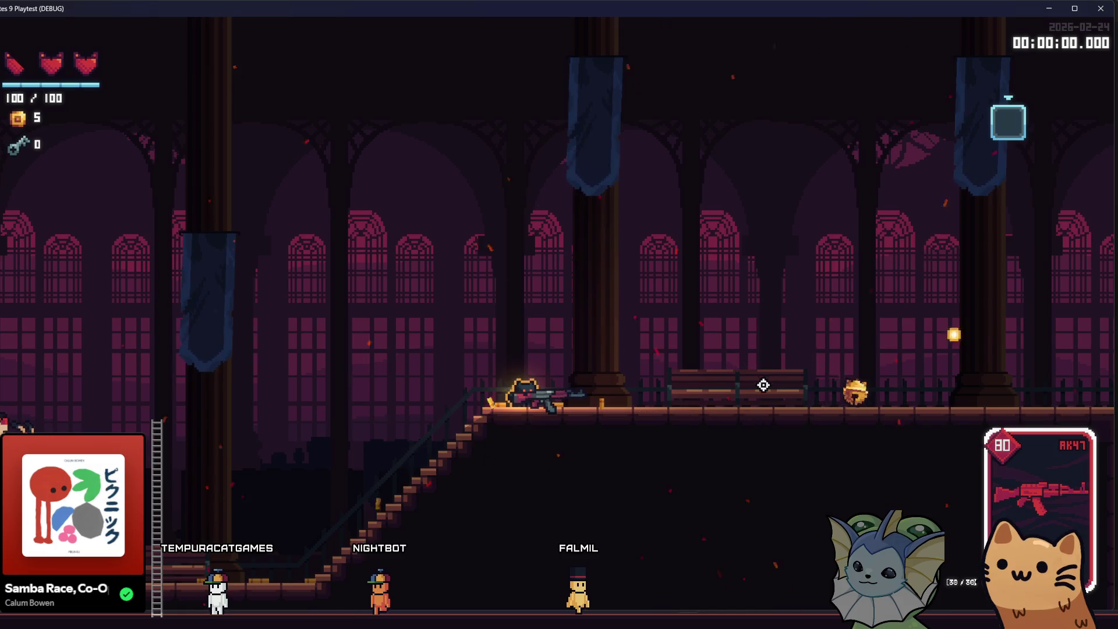
left_click(774, 390)
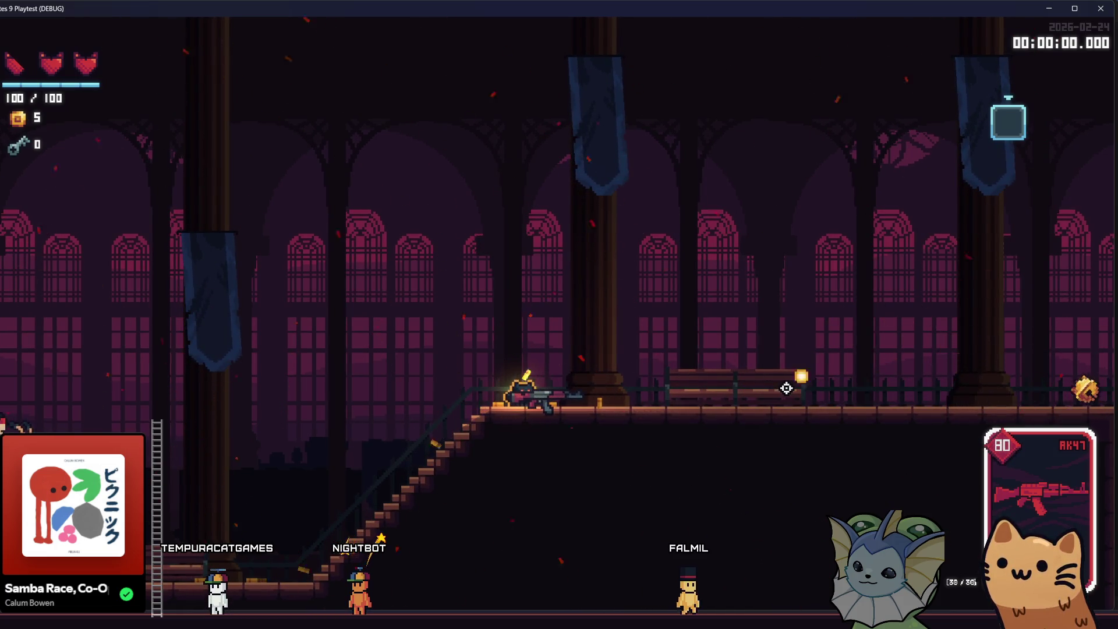
left_click(798, 394)
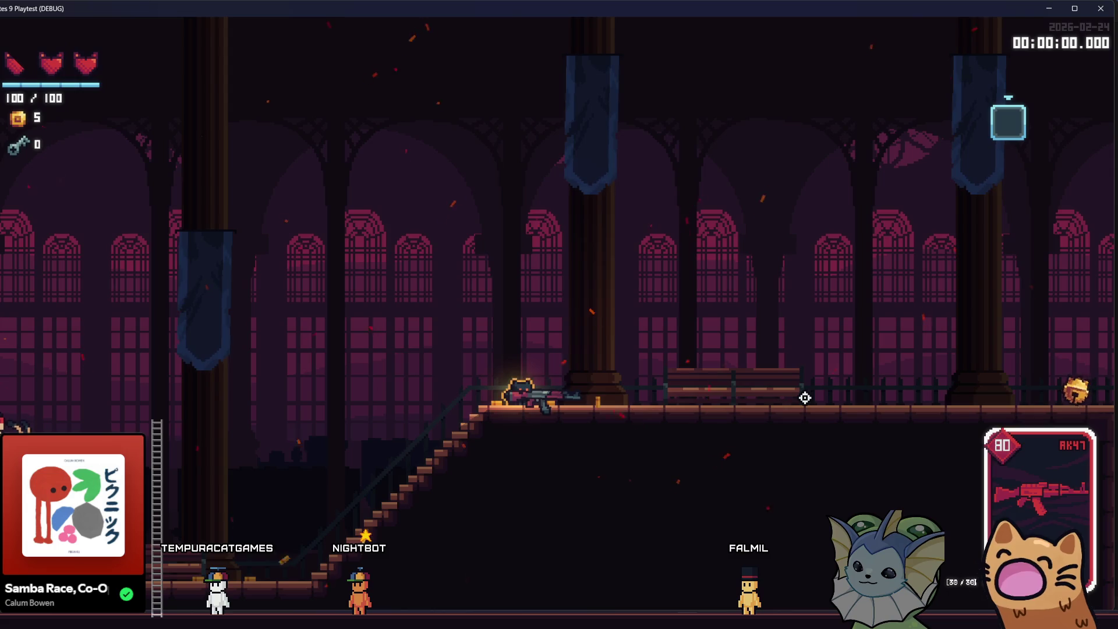
Step: Jump right along the walkway and shoot the remaining and flying bell enemies
key("d")
key("space")
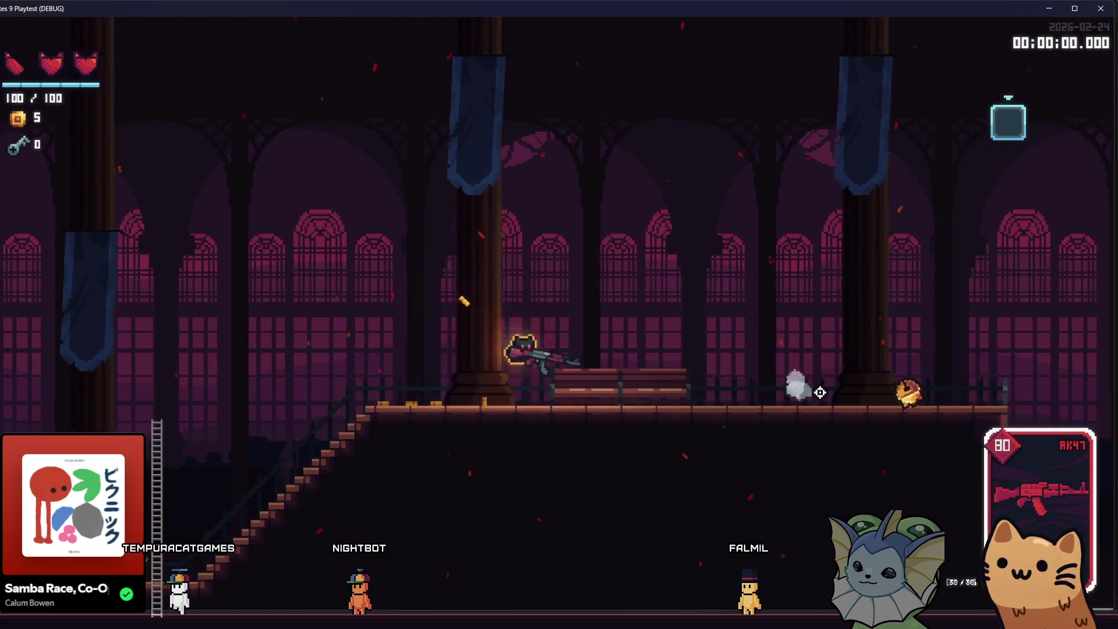
left_click(825, 389)
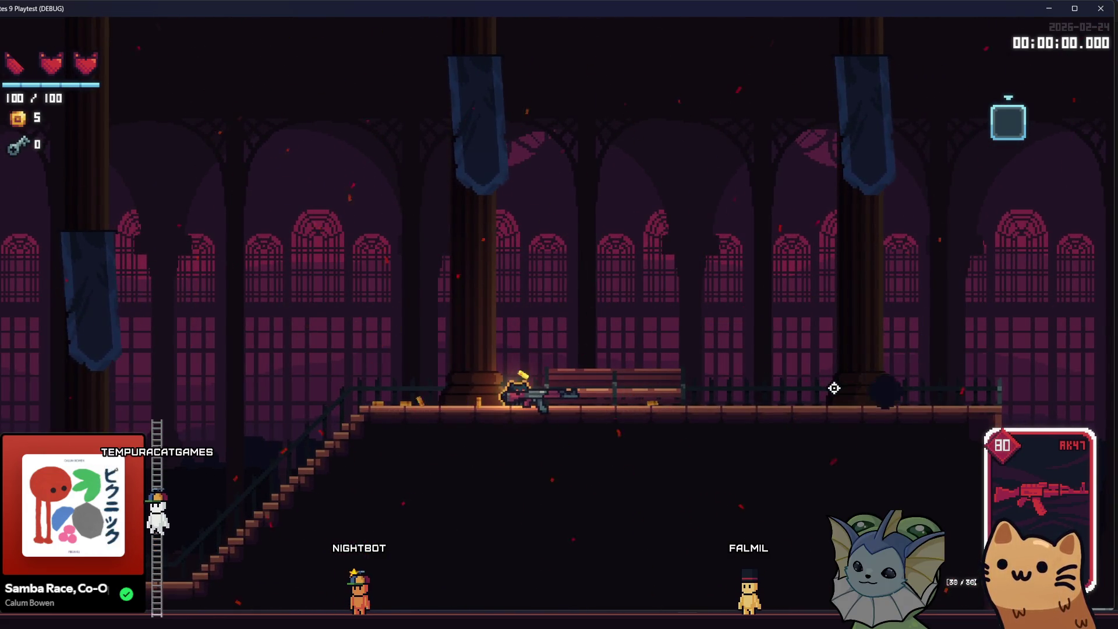
left_click(796, 380)
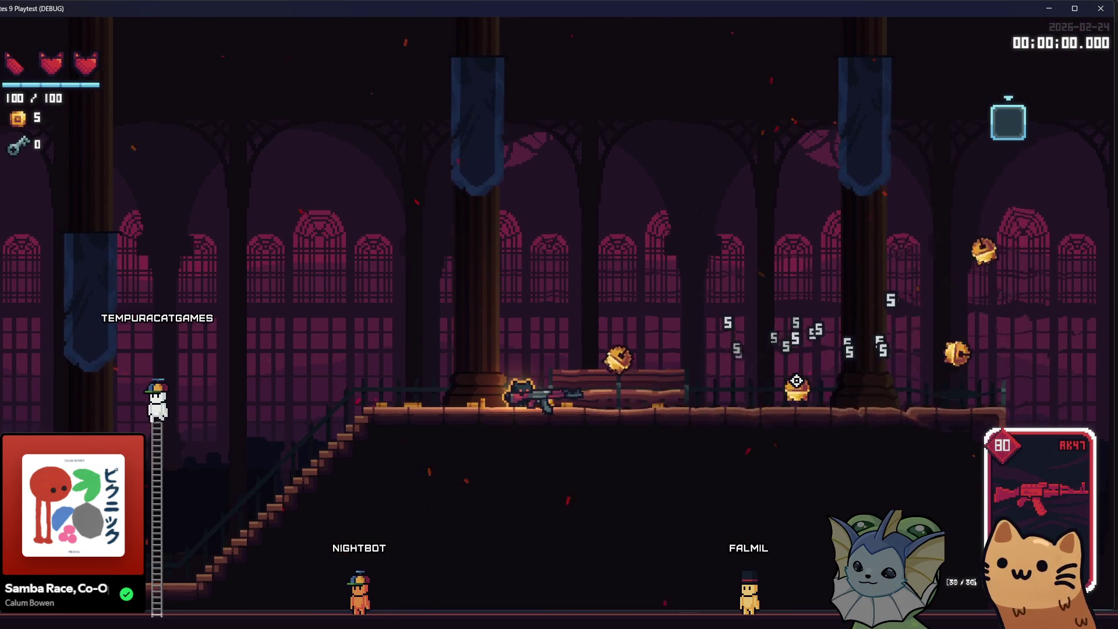
left_click(796, 380)
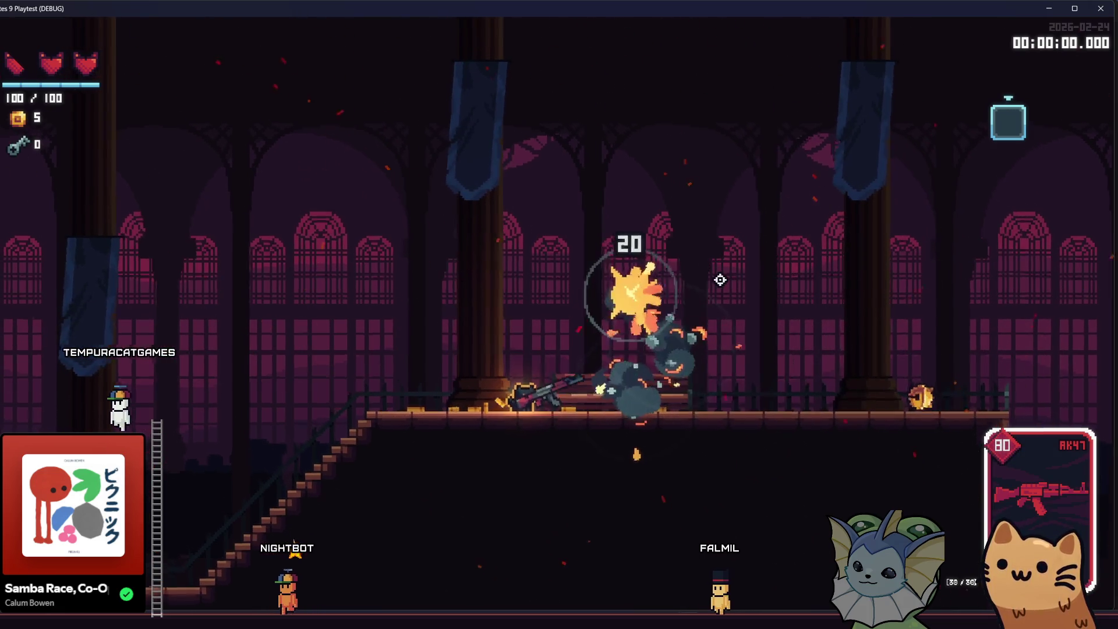
left_click(826, 389)
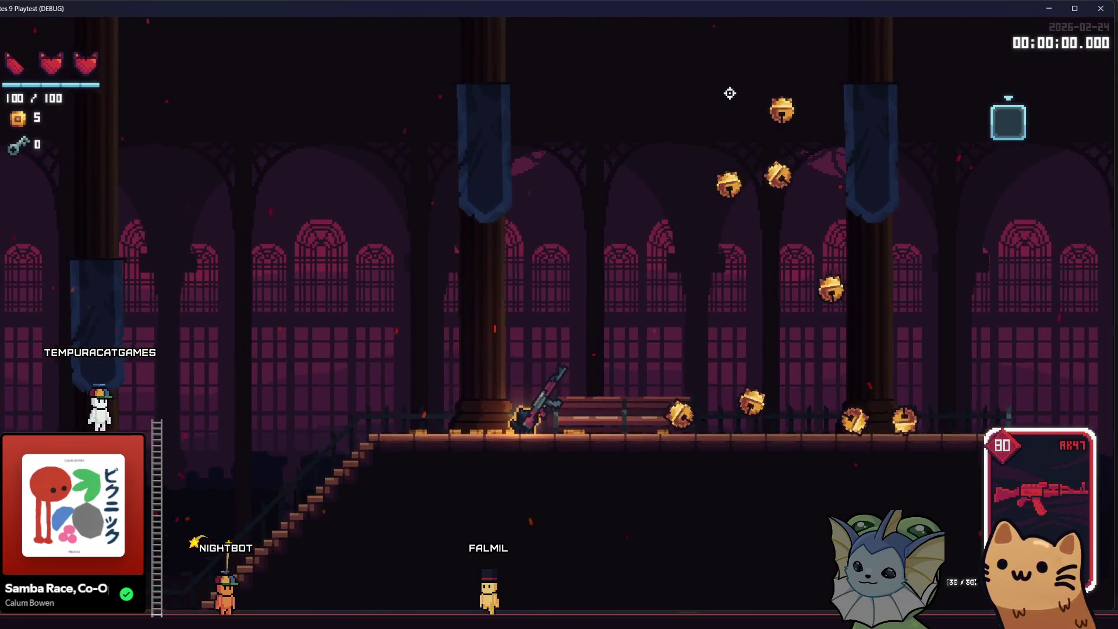
left_click(823, 379)
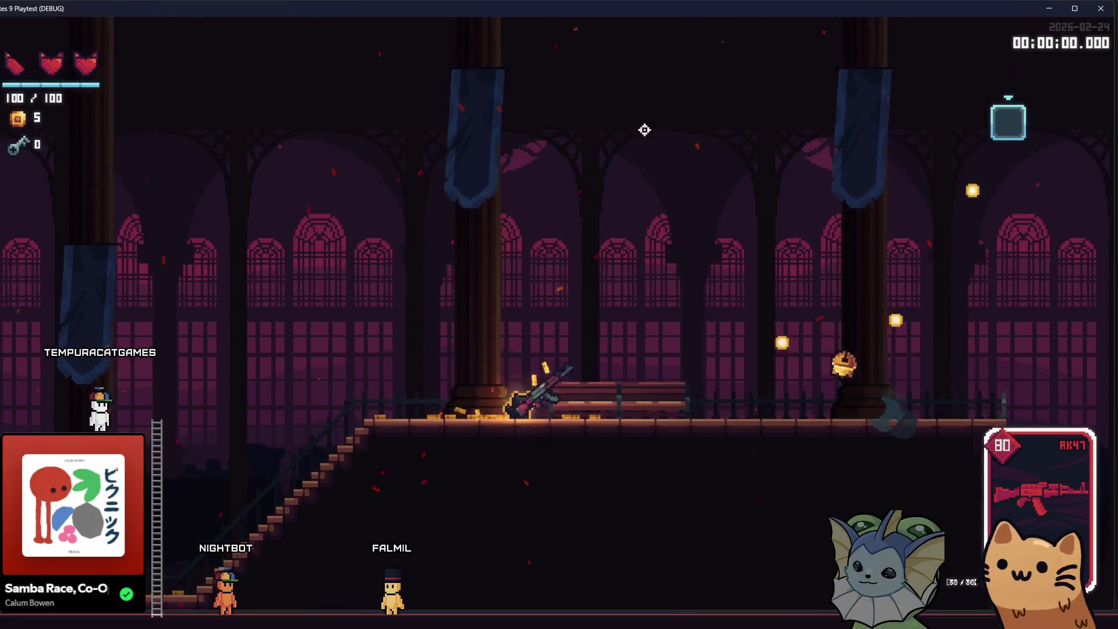
left_click(652, 122)
left_click(674, 365)
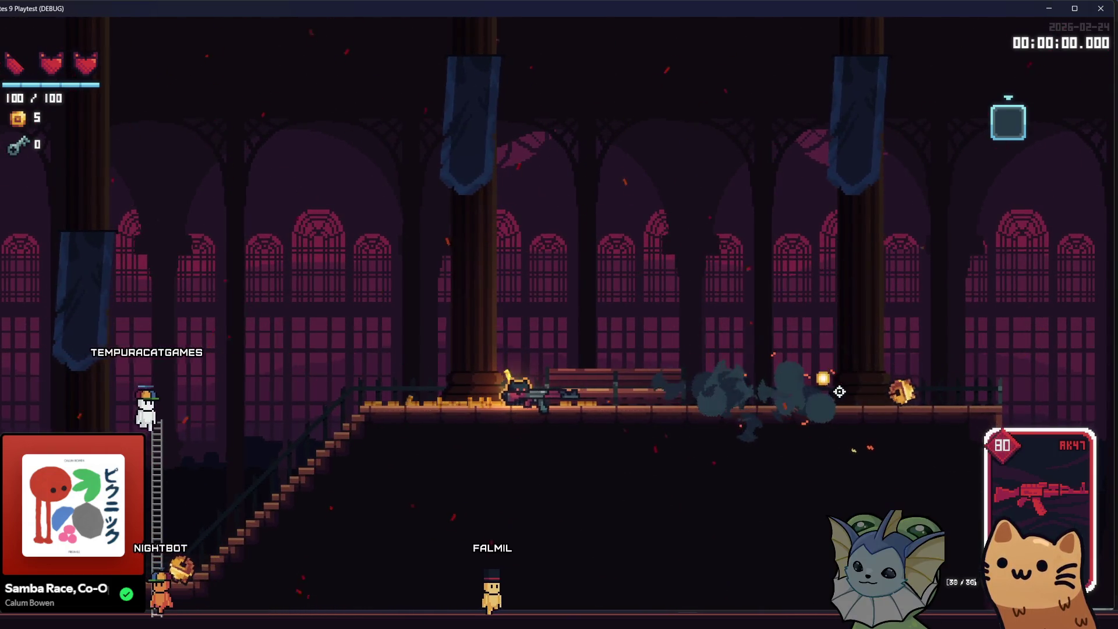
Step: Run left down the stairs, shooting the bell swarm around the wrecked train
key("a")
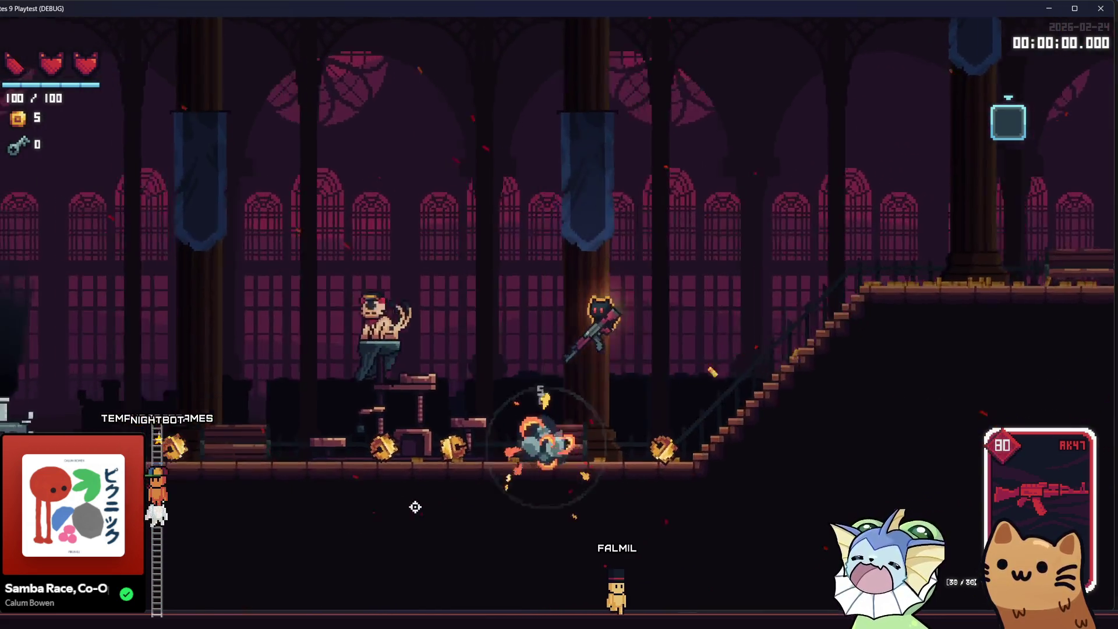
left_click(369, 448)
key("a")
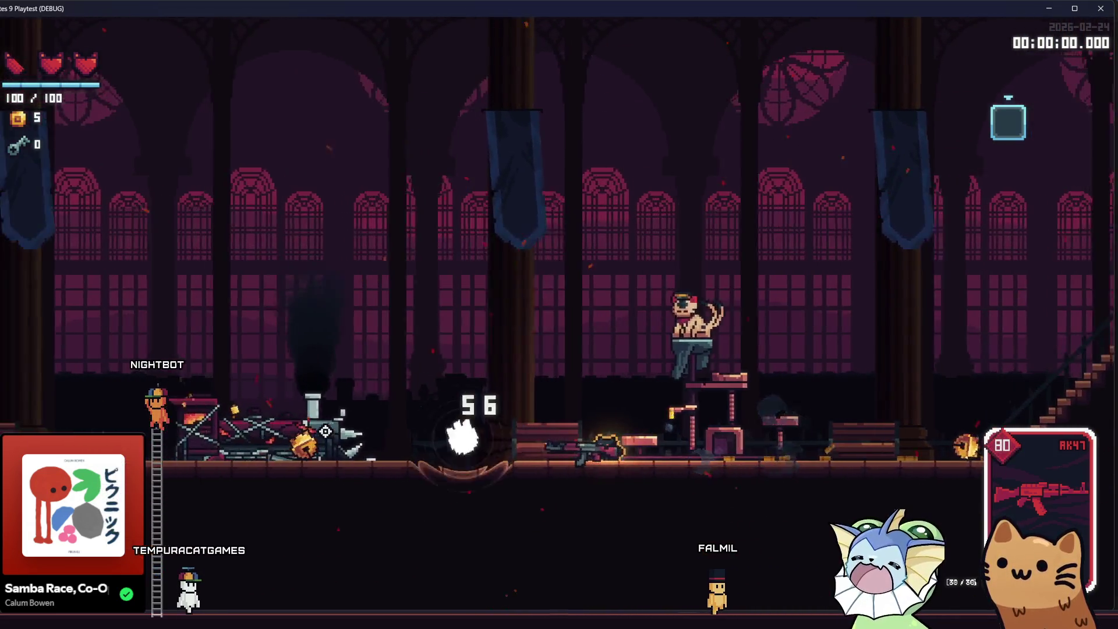
left_click(328, 431)
left_click(327, 431)
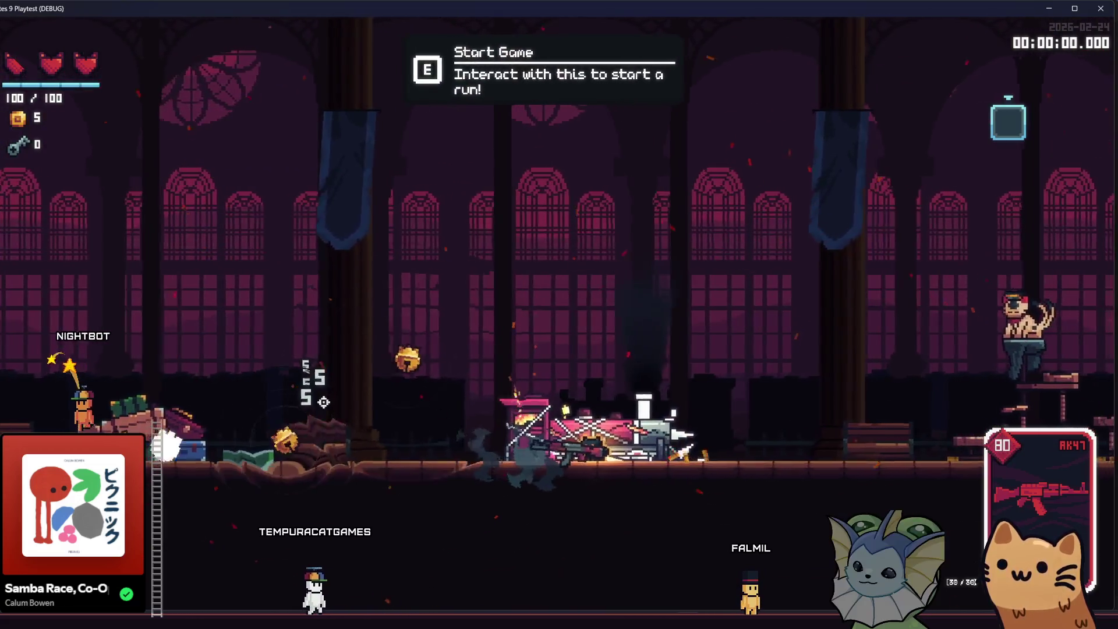
left_click(473, 148)
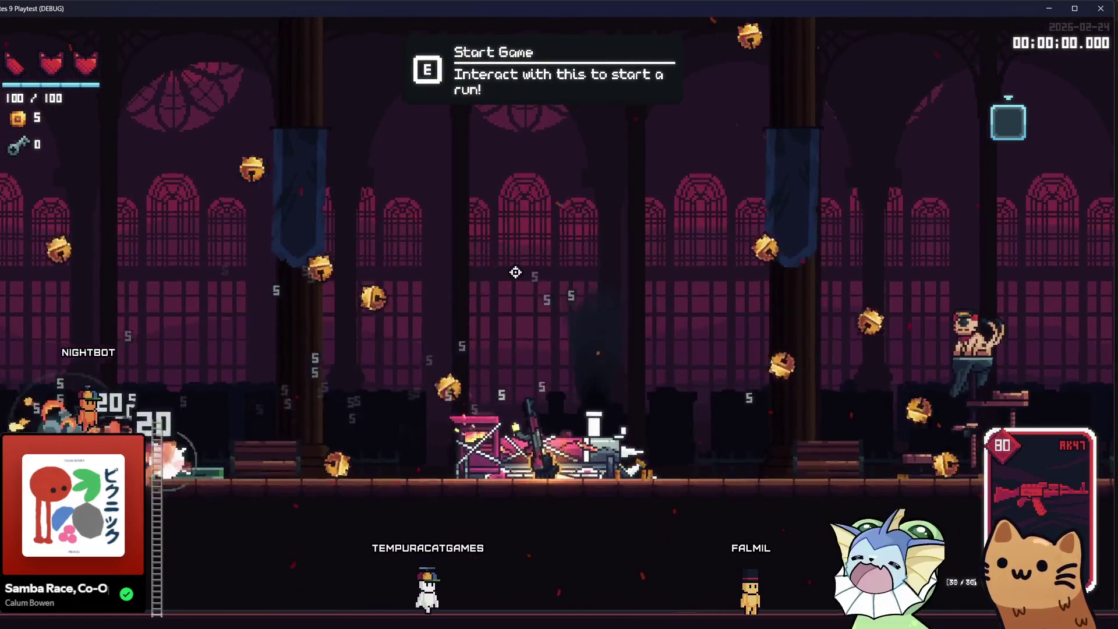
left_click(489, 396)
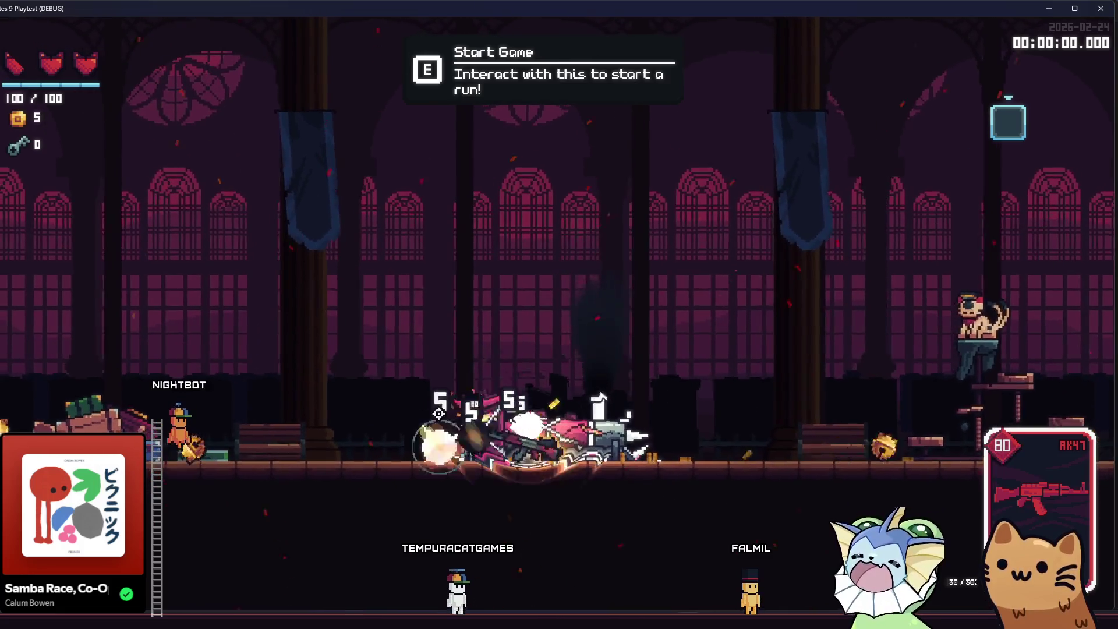
Step: Back away from the wreck firing at nearby bells, then chase enemies to the right
key("a")
left_click(294, 434)
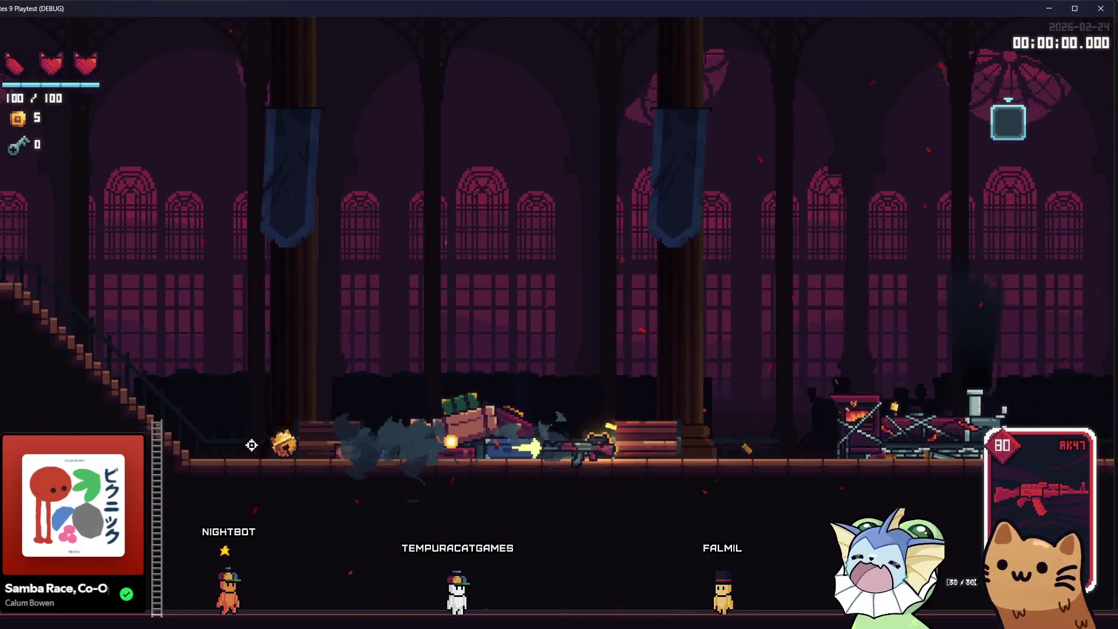
left_click(252, 445)
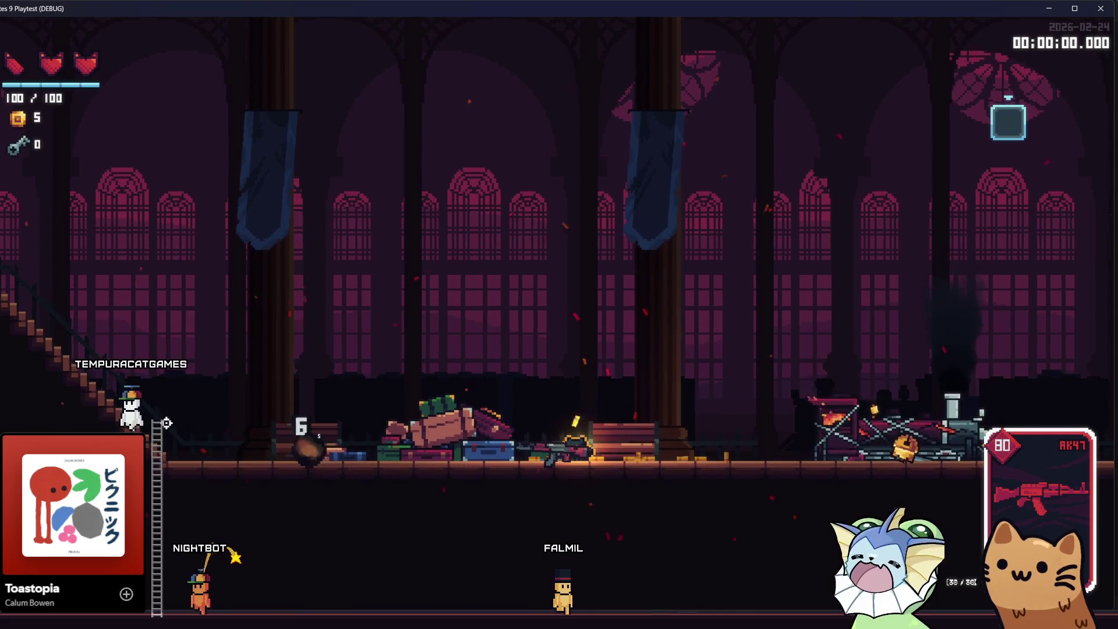
left_click(778, 431)
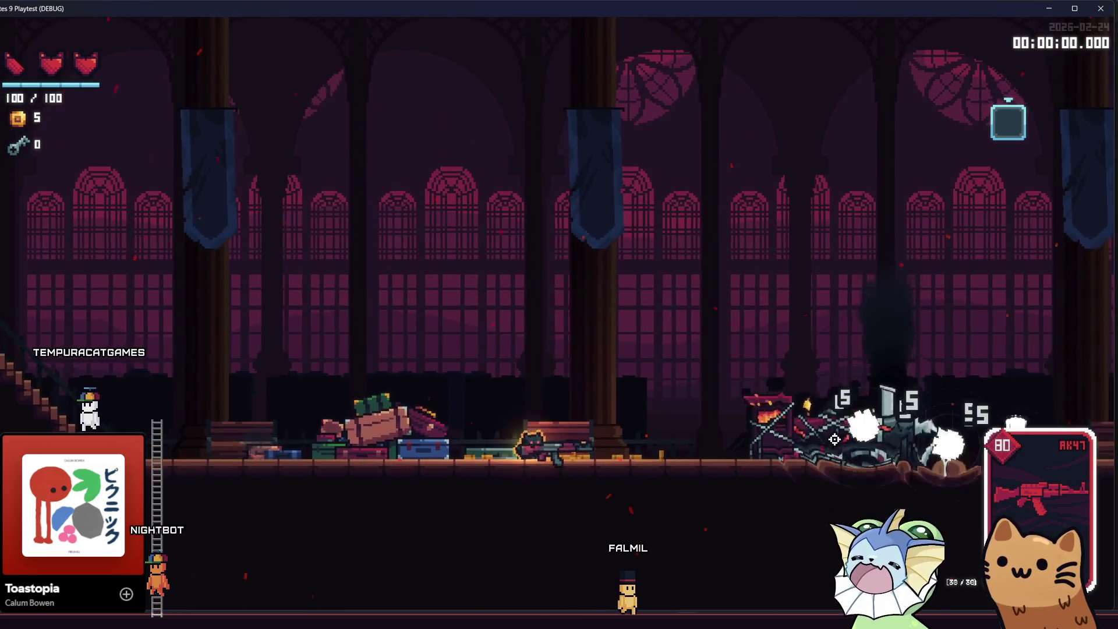
key("d")
left_click(834, 439)
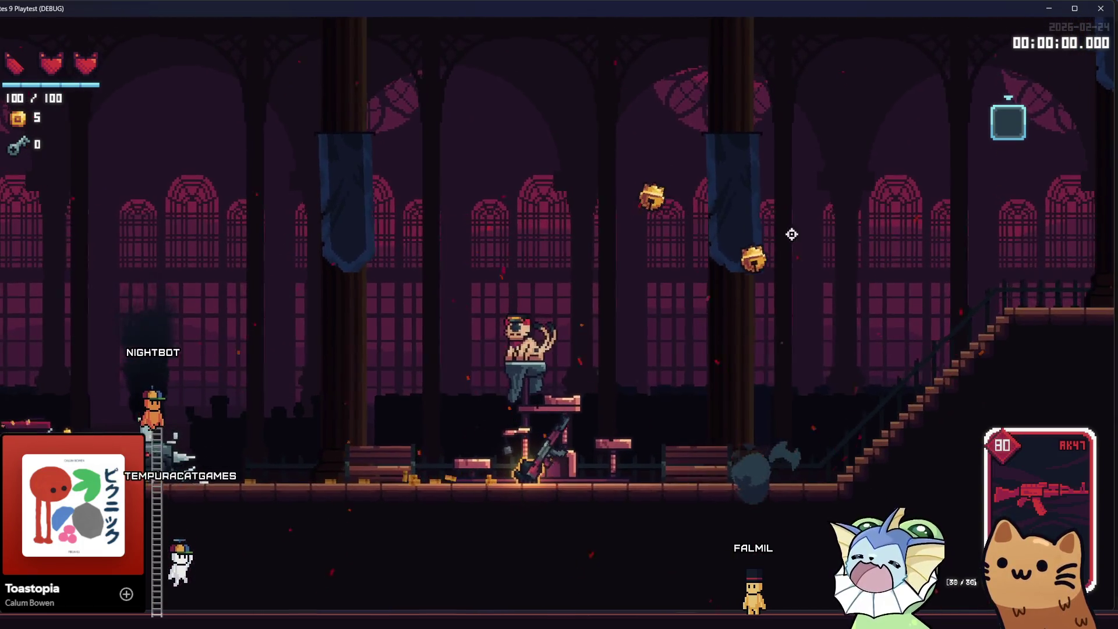
Step: Walk back left toward the train and fire the AK47 up at the golden bell
key("a")
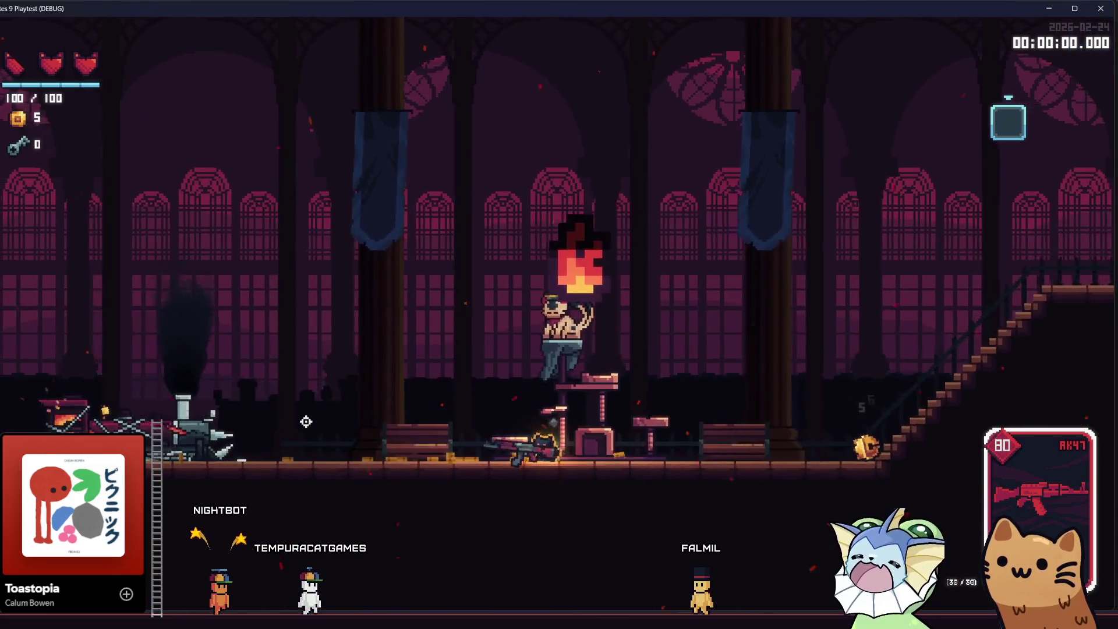
key("a")
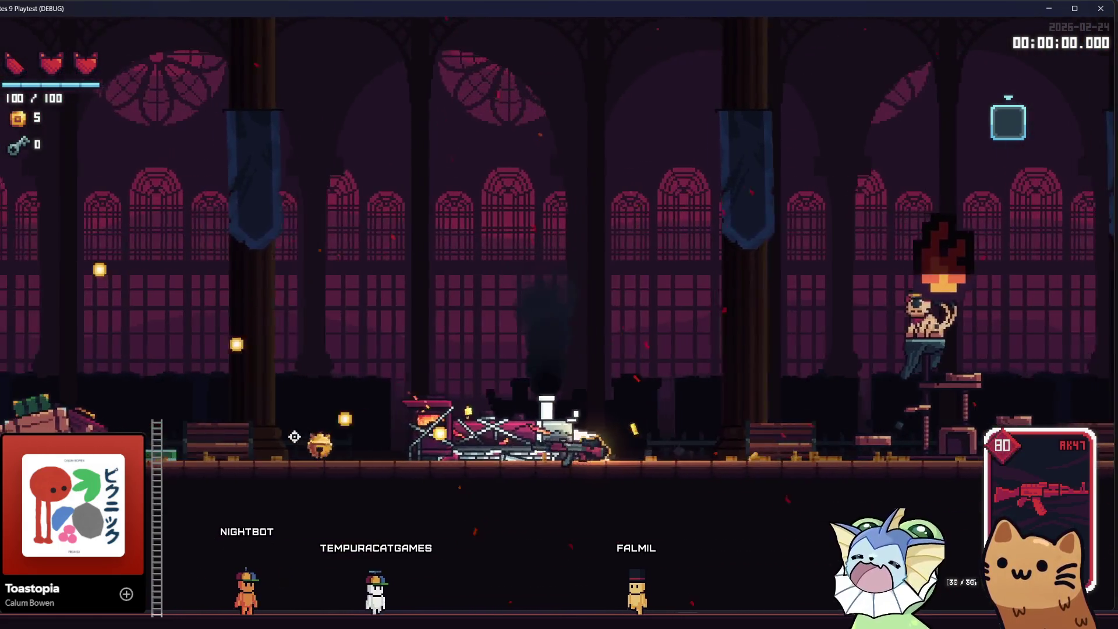
key("a")
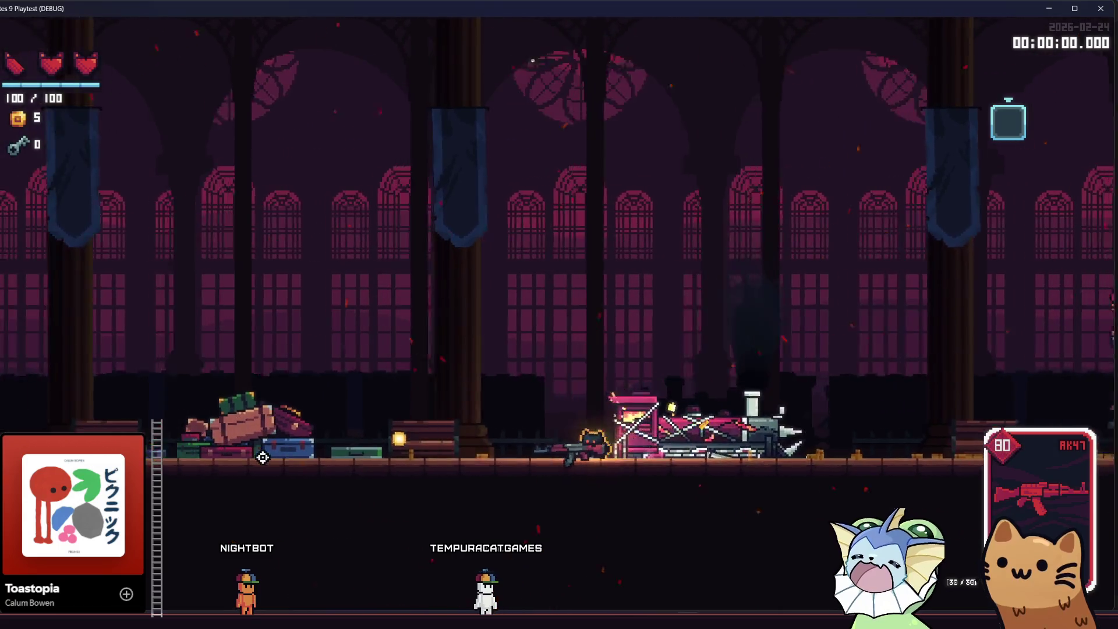
key("a")
left_click(262, 457)
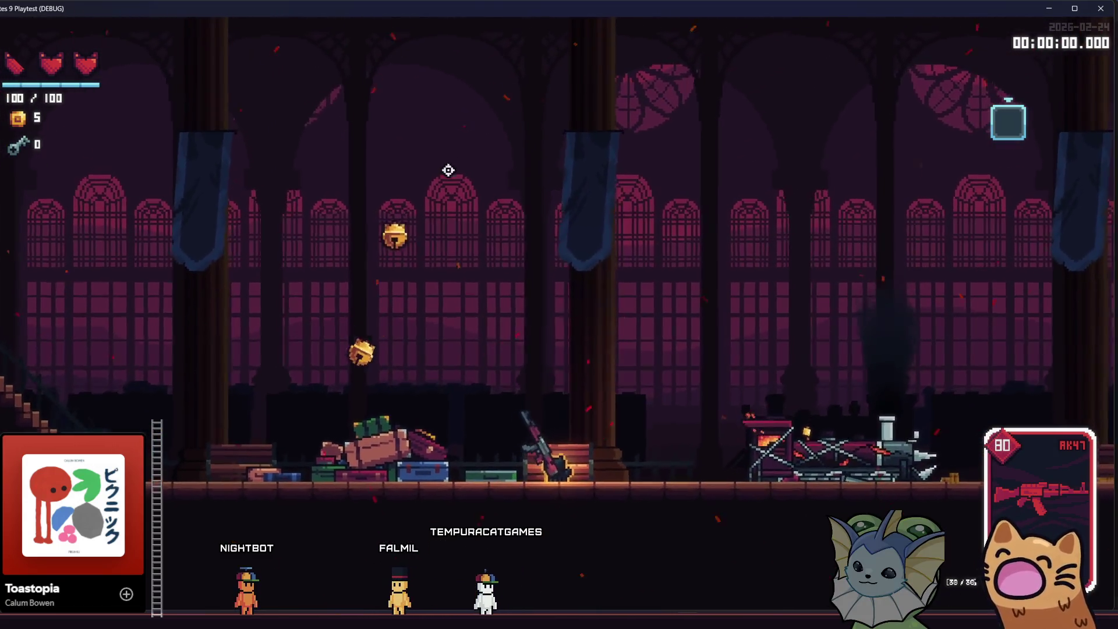
mouse_move(448, 169)
left_mouse_down()
mouse_move(487, 132)
mouse_move(534, 115)
left_mouse_up()
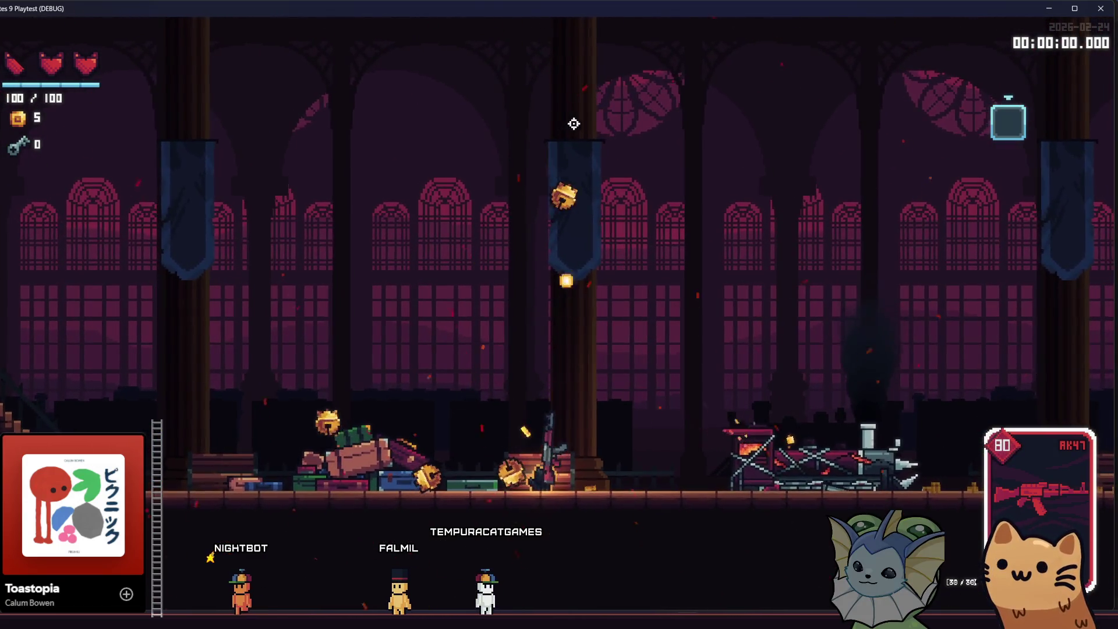
Step: Sweep AK47 fire across the floor bells and spinning enemies, then switch back to the editor
mouse_move(611, 243)
left_mouse_down()
mouse_move(419, 373)
mouse_move(254, 428)
left_mouse_up()
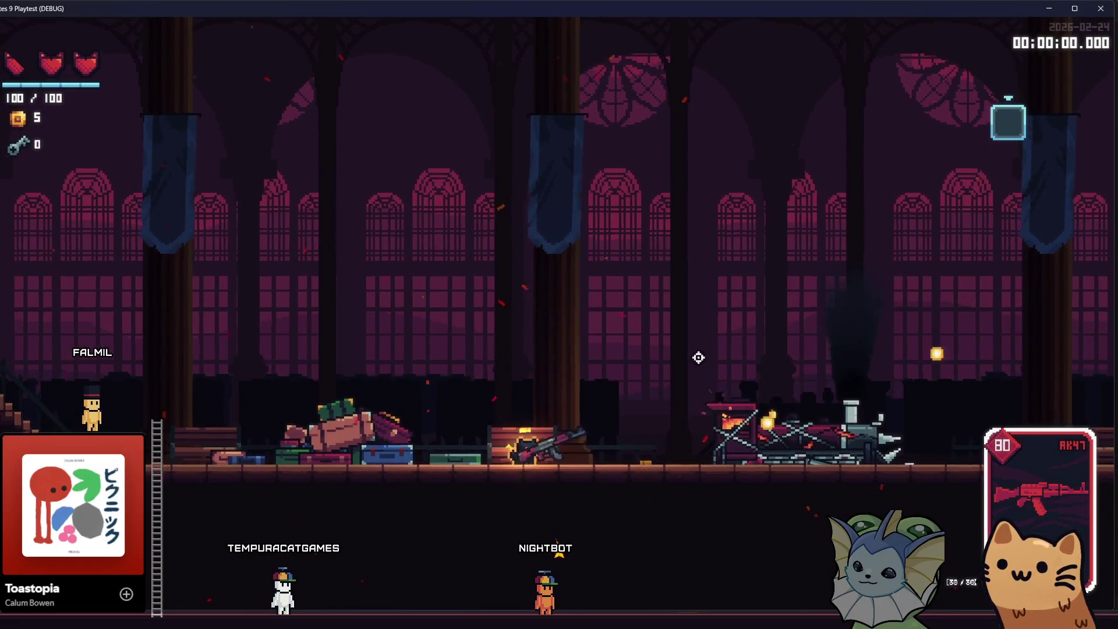
mouse_move(586, 281)
left_mouse_down()
mouse_move(792, 430)
mouse_move(781, 427)
mouse_move(858, 441)
mouse_move(902, 375)
mouse_move(848, 431)
mouse_move(706, 386)
mouse_move(774, 392)
mouse_move(774, 411)
left_mouse_up()
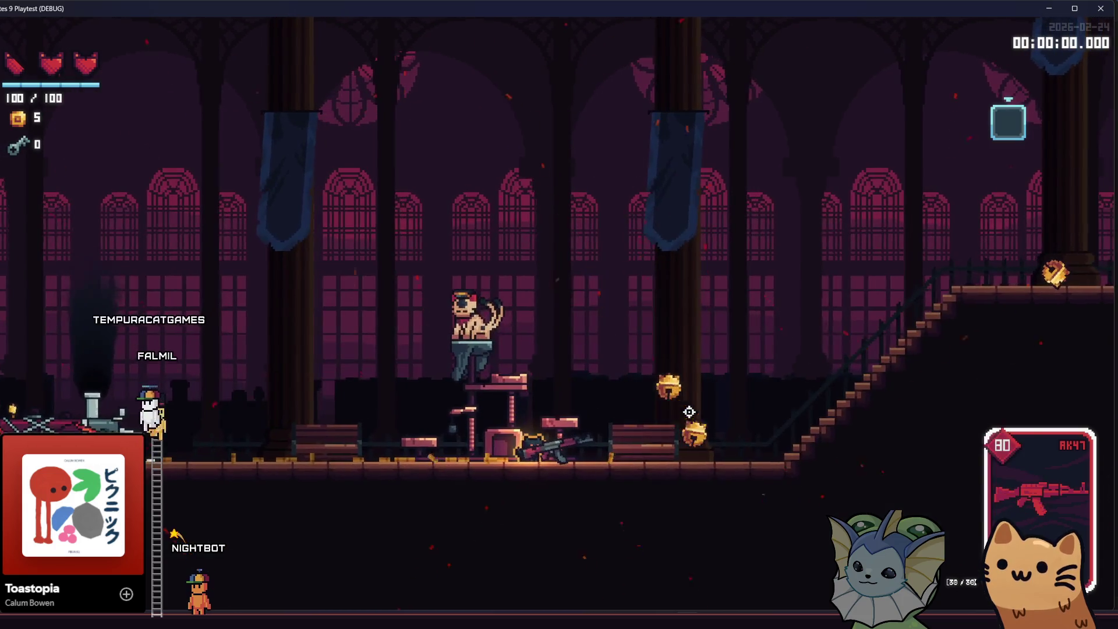
mouse_move(719, 411)
left_mouse_down()
mouse_move(766, 439)
mouse_move(798, 430)
mouse_move(757, 436)
mouse_move(774, 400)
mouse_move(768, 436)
left_mouse_up()
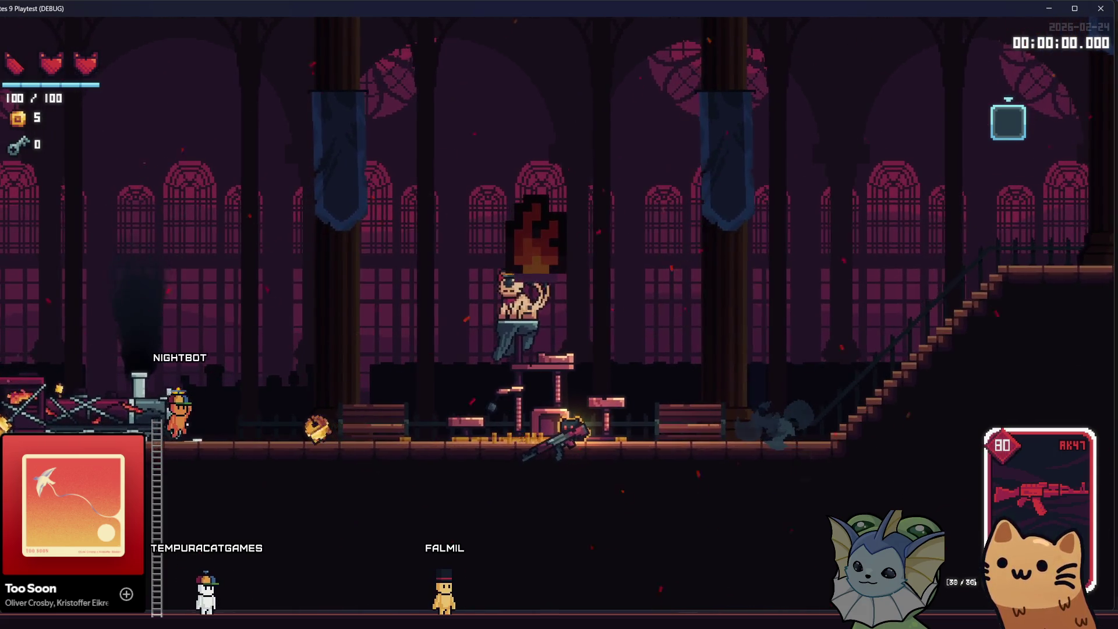
key("alt+Tab")
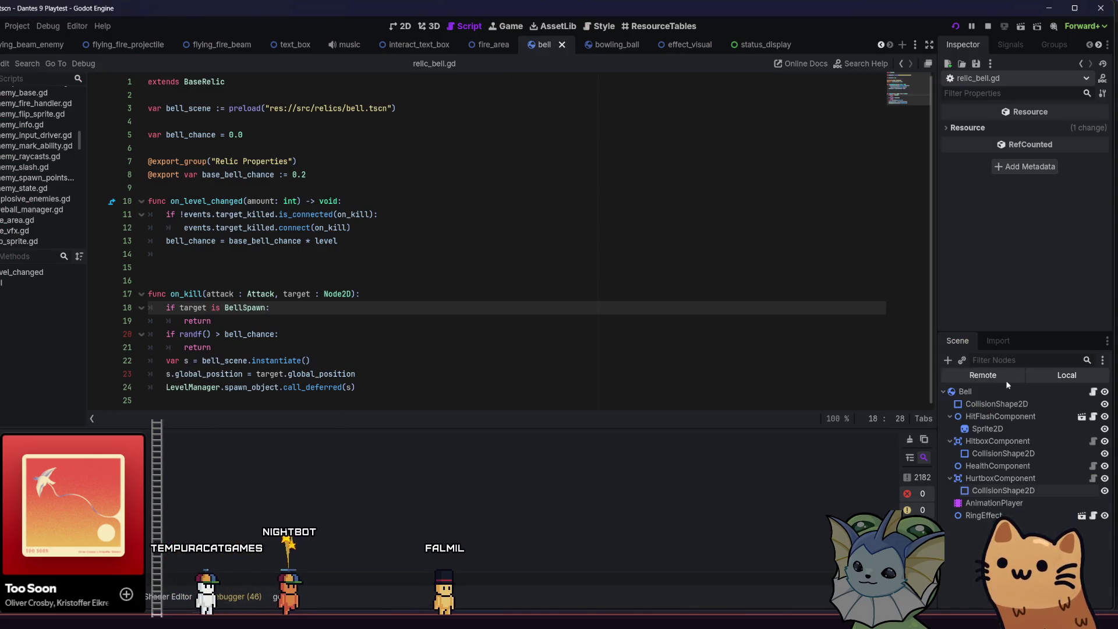
Step: Change the Bell node's Ring Interval from 0.5 to 0.75, save the scene, and open bell_spawn.gd
left_click(992, 390)
type("0.75")
key("Return")
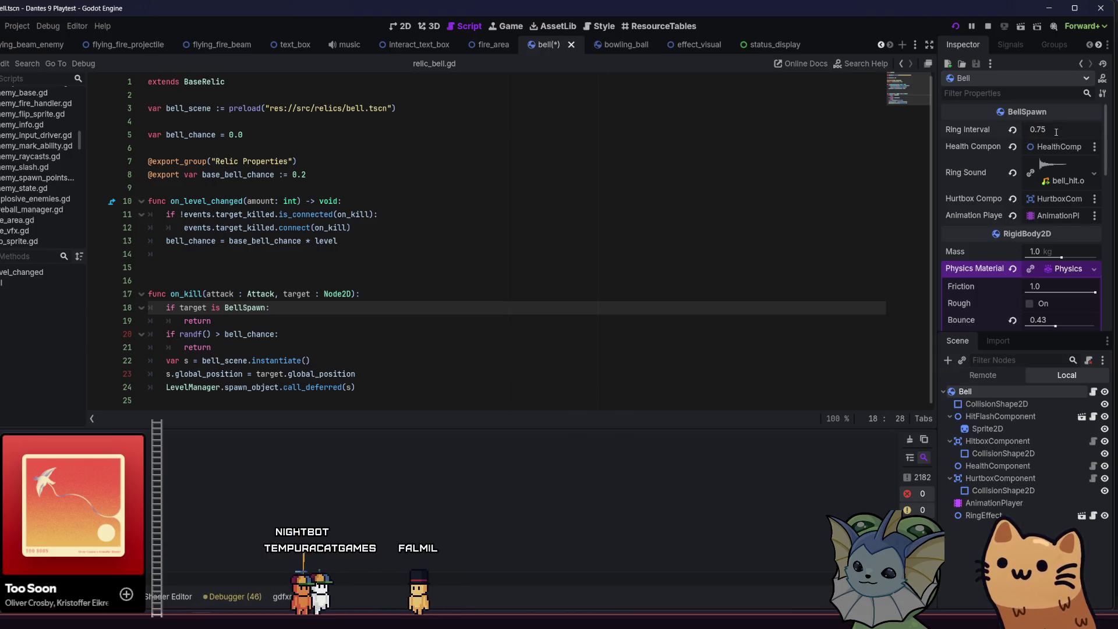
key("ctrl+s")
left_click(1093, 391)
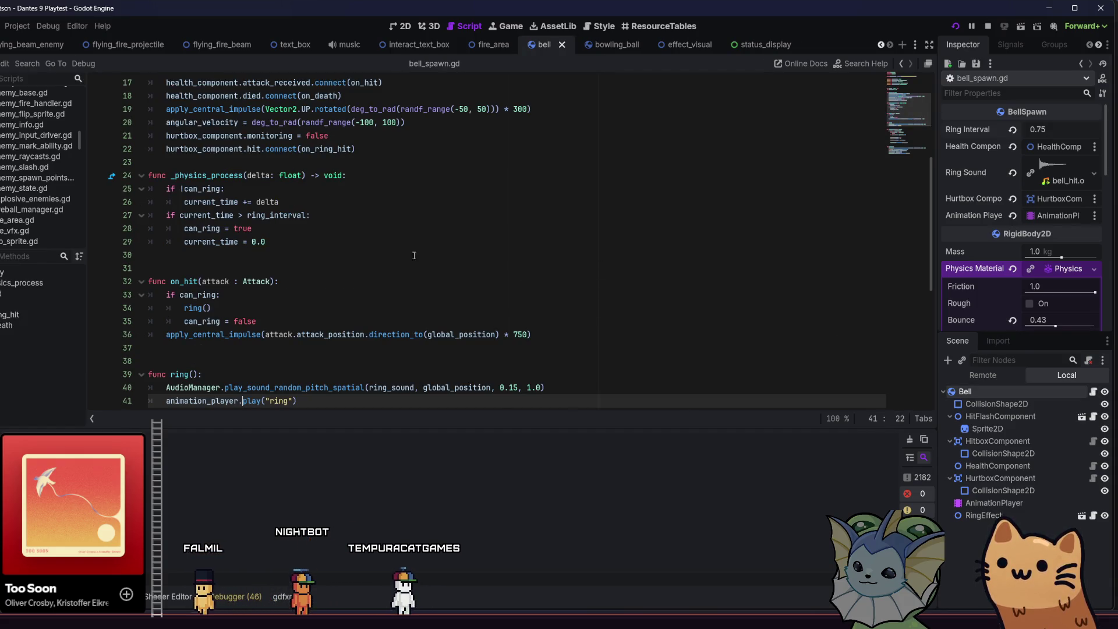
Step: Add 'health_component.intangible = true' under the if !can_ring line
left_click(321, 188)
key("Return")
type("health_component.u")
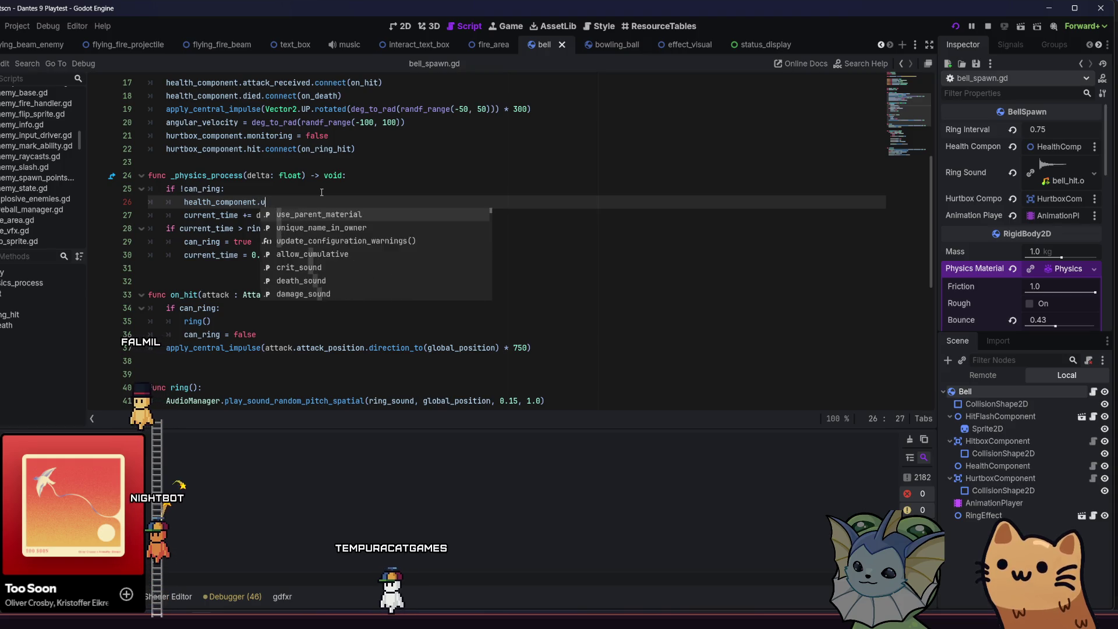
key("BackSpace")
type("in")
key("Return")
type("= trye")
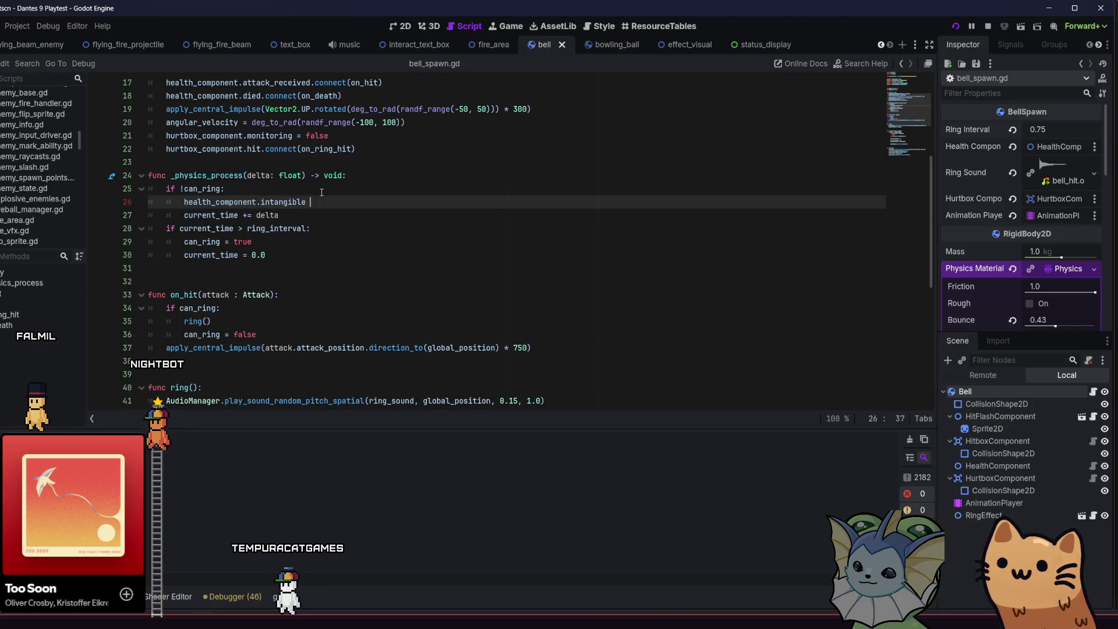
key("BackSpace")
key("BackSpace")
type("ue")
mouse_move(294, 202)
left_click(333, 202)
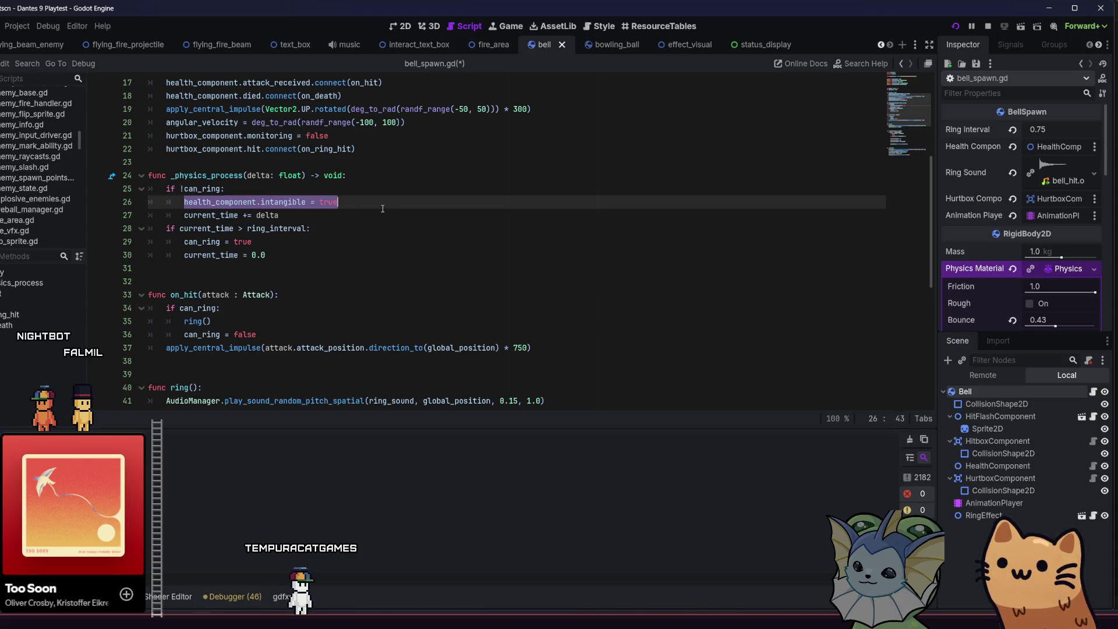
Step: Reset intangible after can_ring = true, save the script, and run the game with F5
left_click(346, 239)
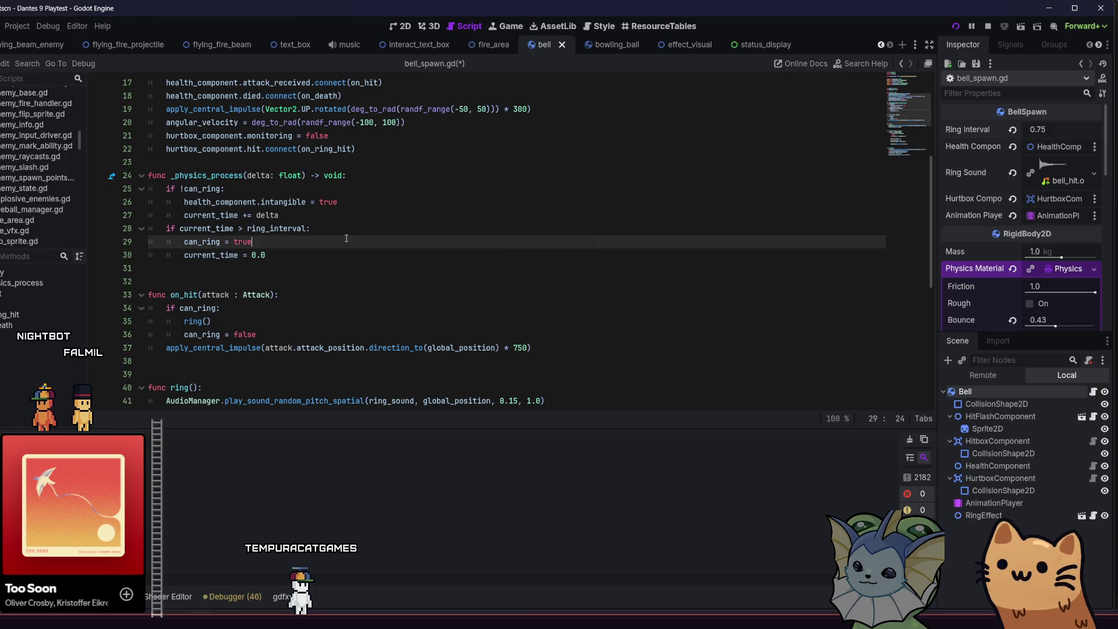
key("Return")
type("health_component.intangible = true")
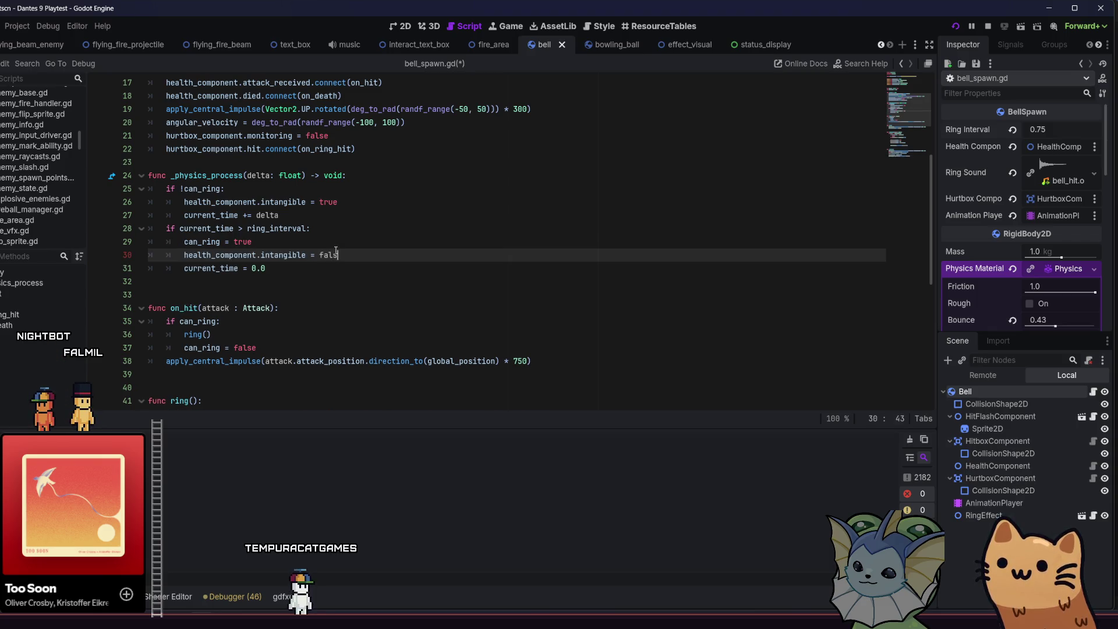
key("ctrl+s")
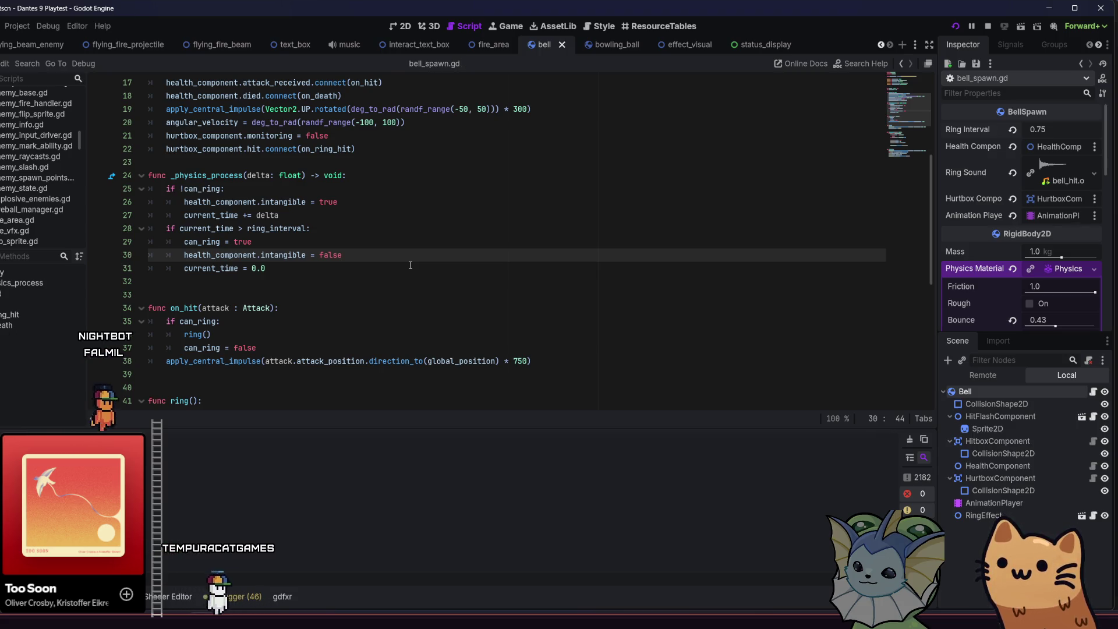
key("F5")
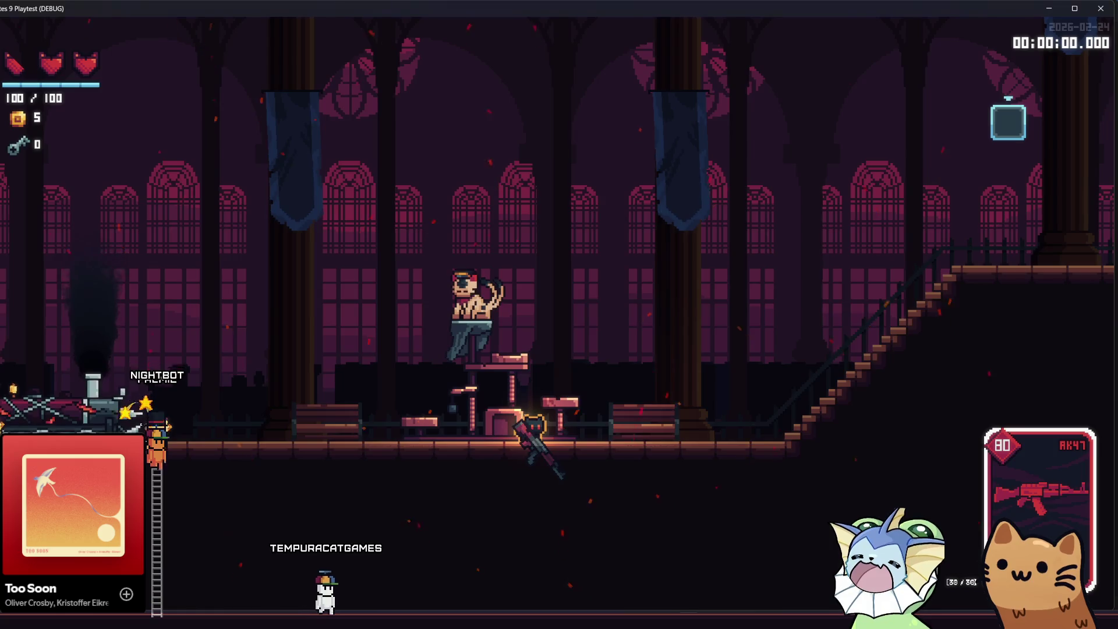
Step: Run left to the bell pile and fire the AK47 into it to trigger chain explosions
left_click(655, 399)
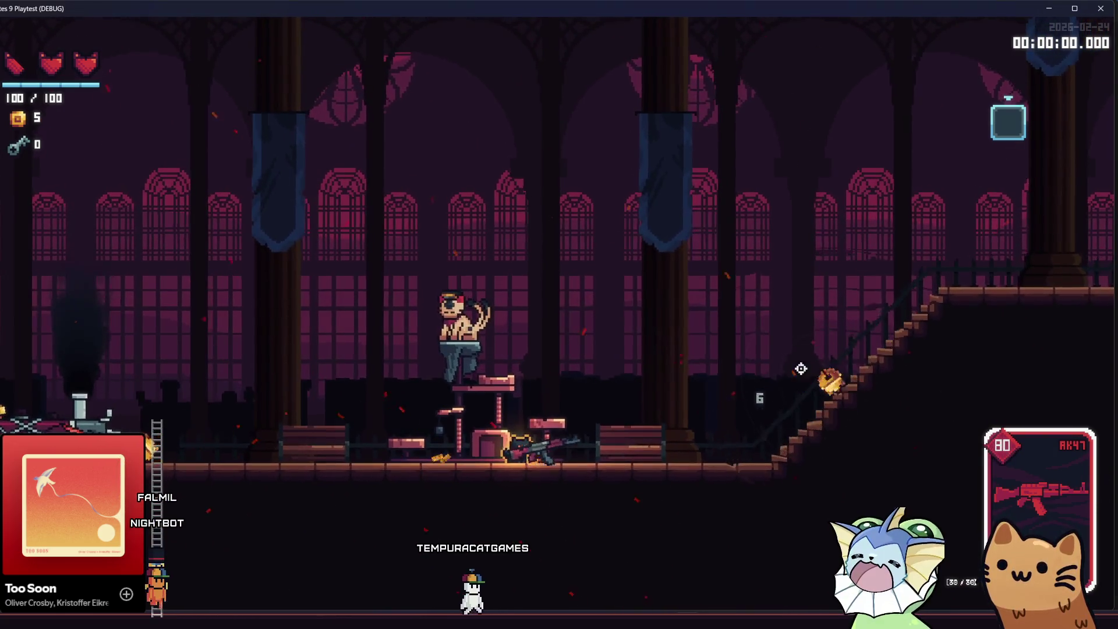
mouse_move(801, 369)
left_mouse_down()
mouse_move(828, 369)
mouse_move(873, 419)
mouse_move(815, 442)
mouse_move(809, 427)
mouse_move(816, 436)
mouse_move(733, 419)
mouse_move(721, 388)
mouse_move(727, 352)
mouse_move(704, 434)
mouse_move(294, 429)
mouse_move(282, 442)
mouse_move(116, 429)
left_mouse_up()
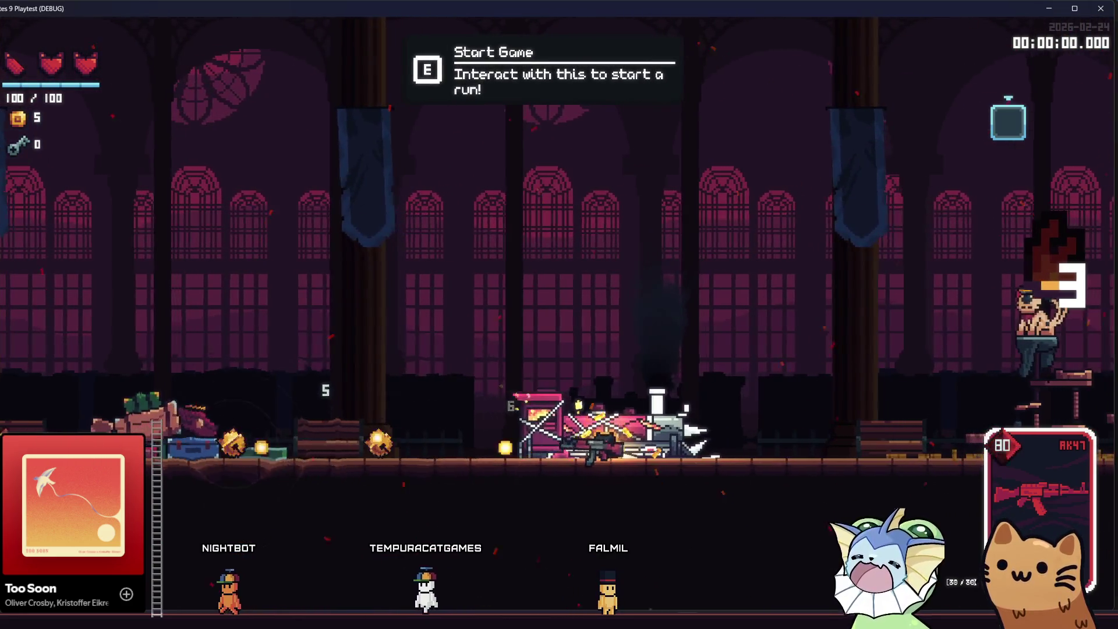
key("a")
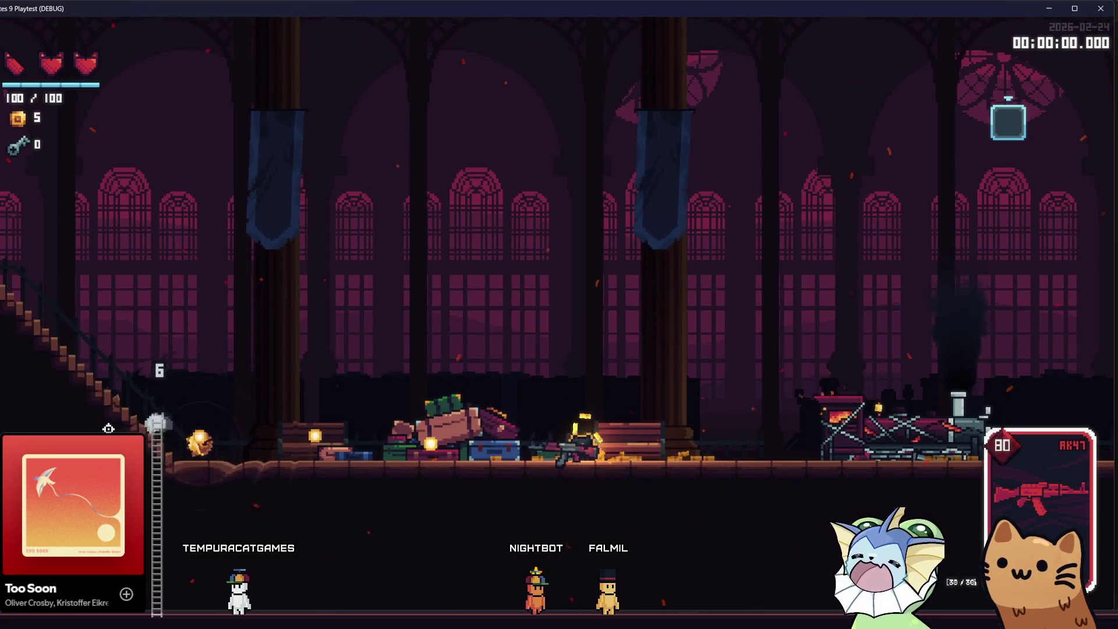
left_click_drag(162, 415, 165, 425)
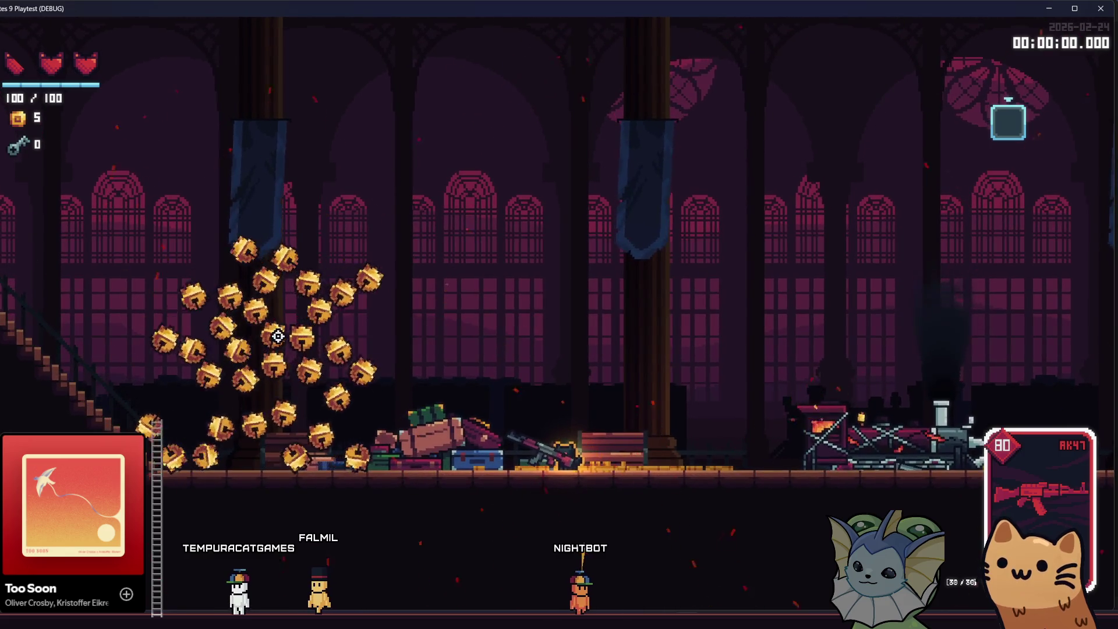
key("shift")
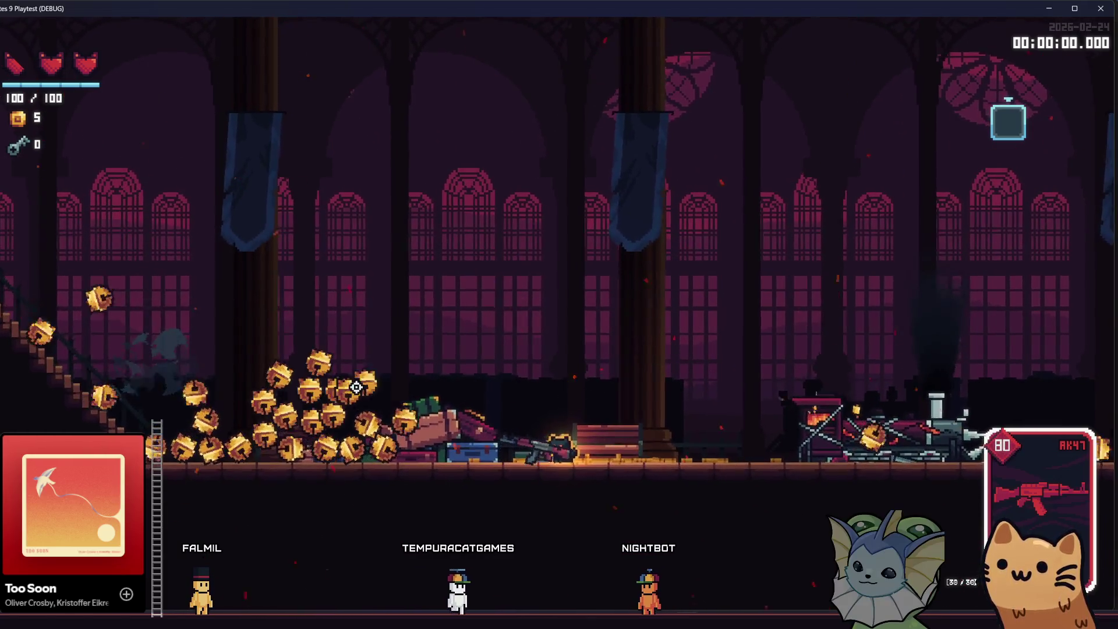
left_click(340, 414)
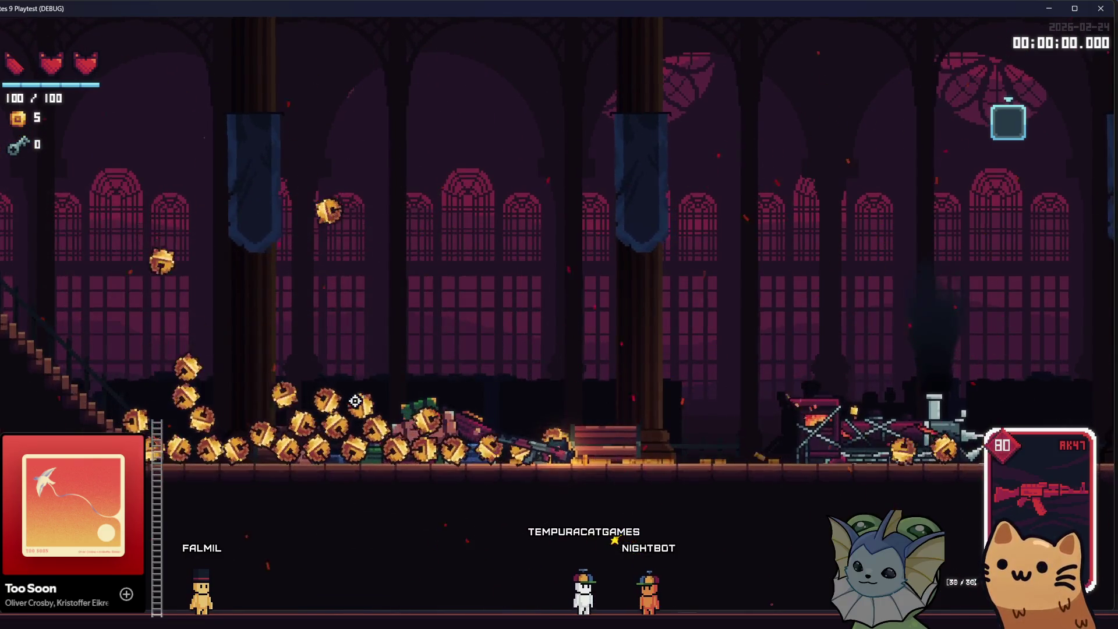
left_click(360, 413)
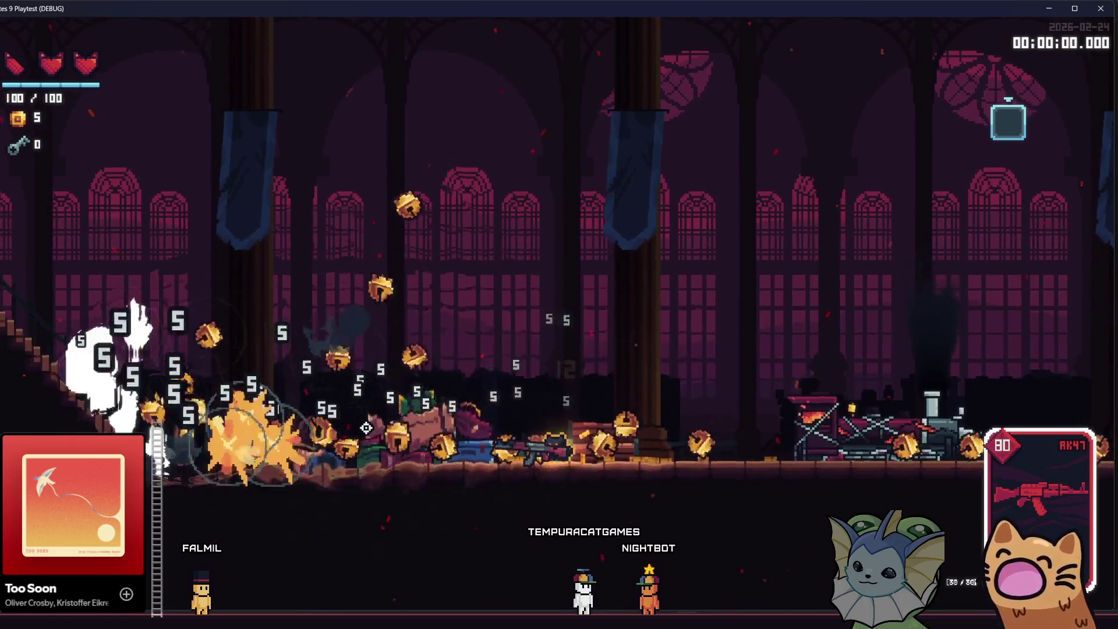
left_click(340, 412)
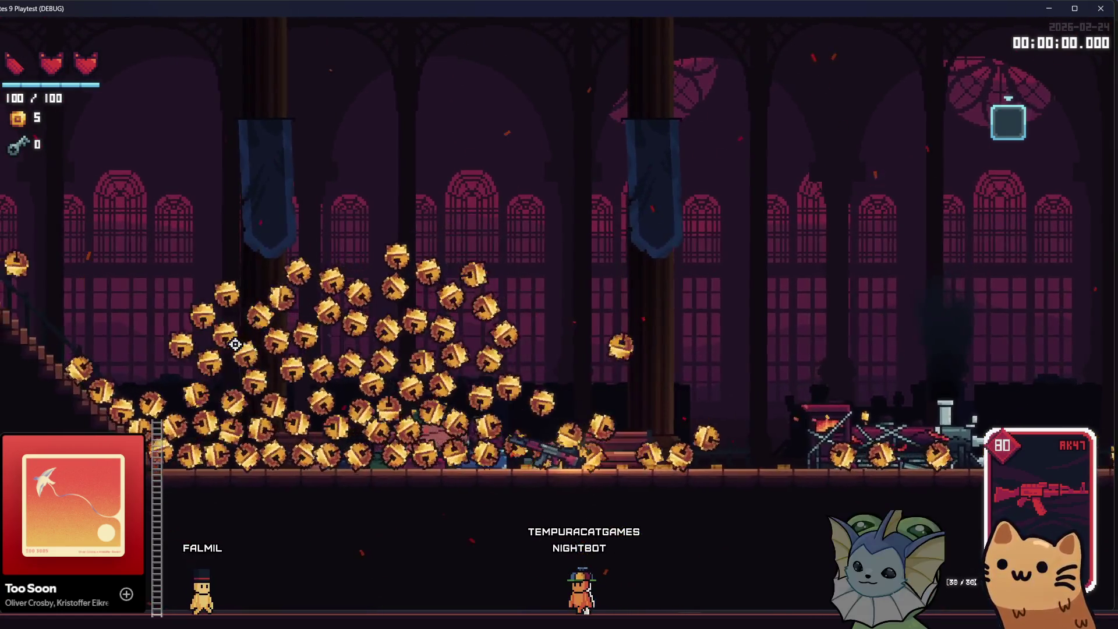
left_click(273, 411)
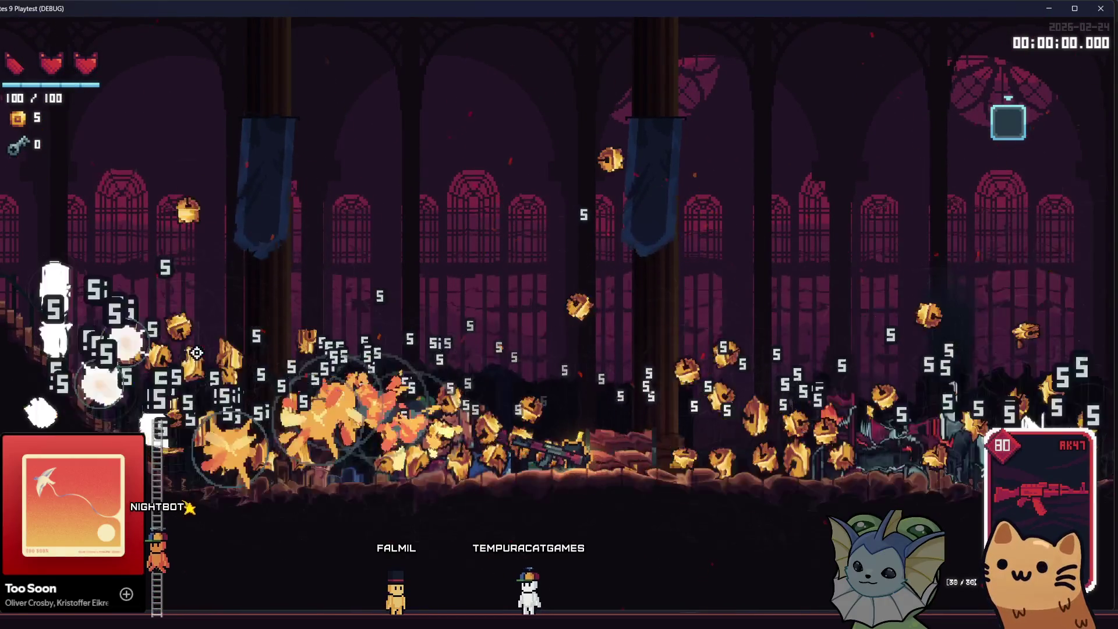
Step: Climb the ladder, run right along the floor, then close the playtest window
key("w")
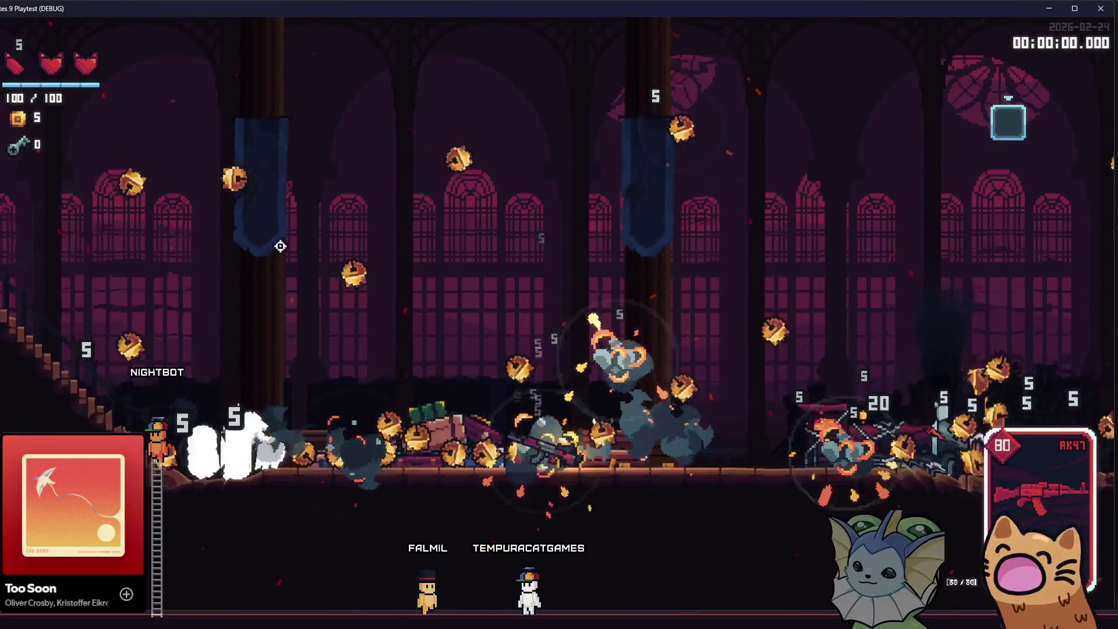
key("w")
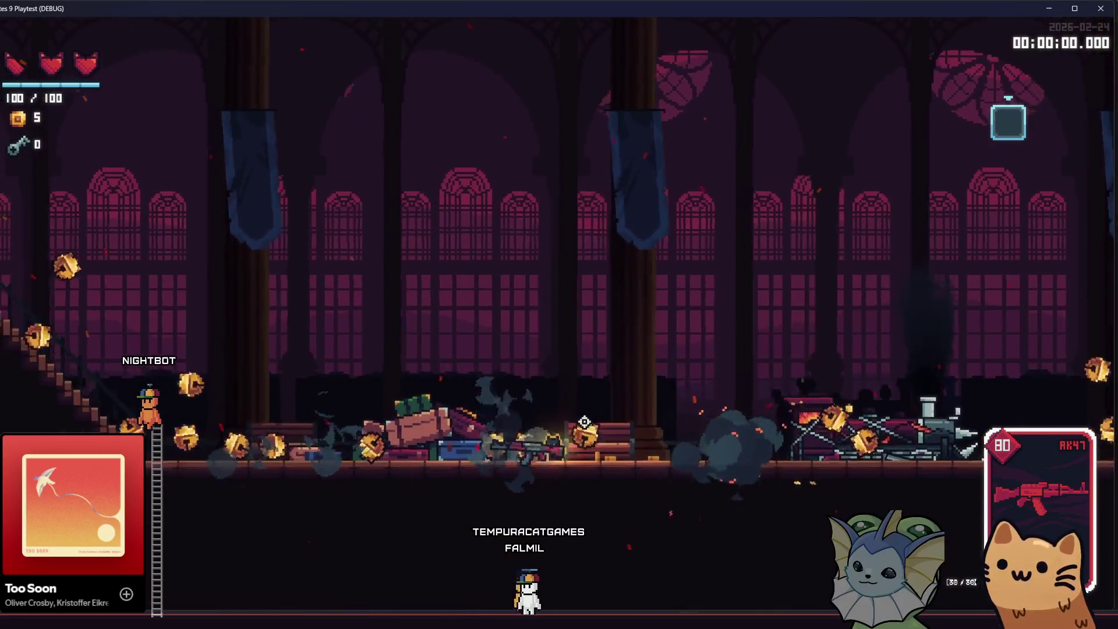
key("d")
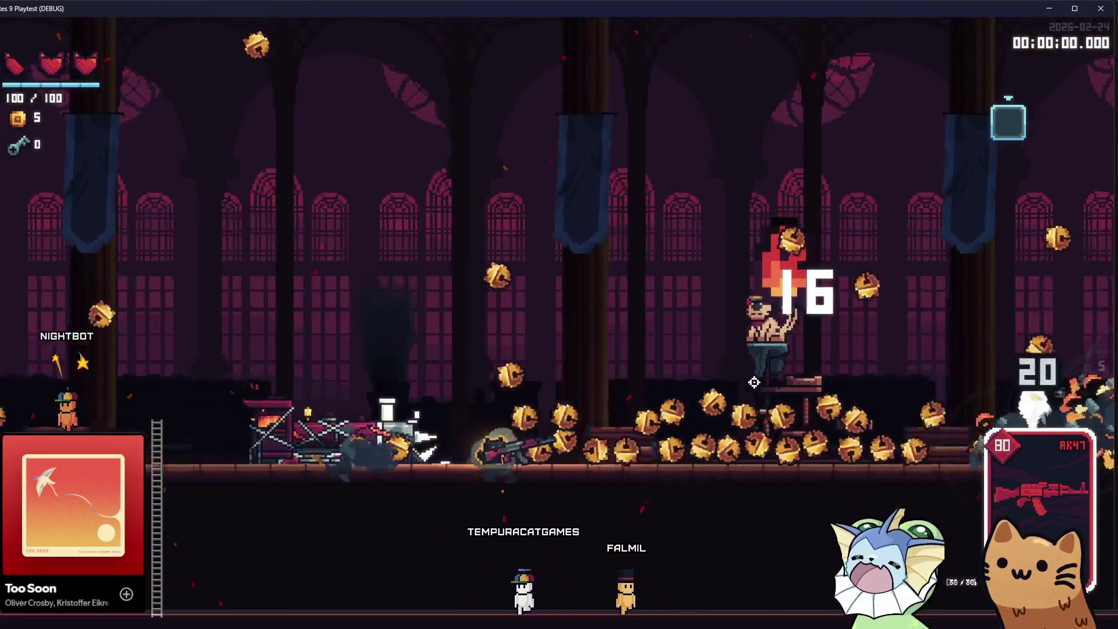
key("d")
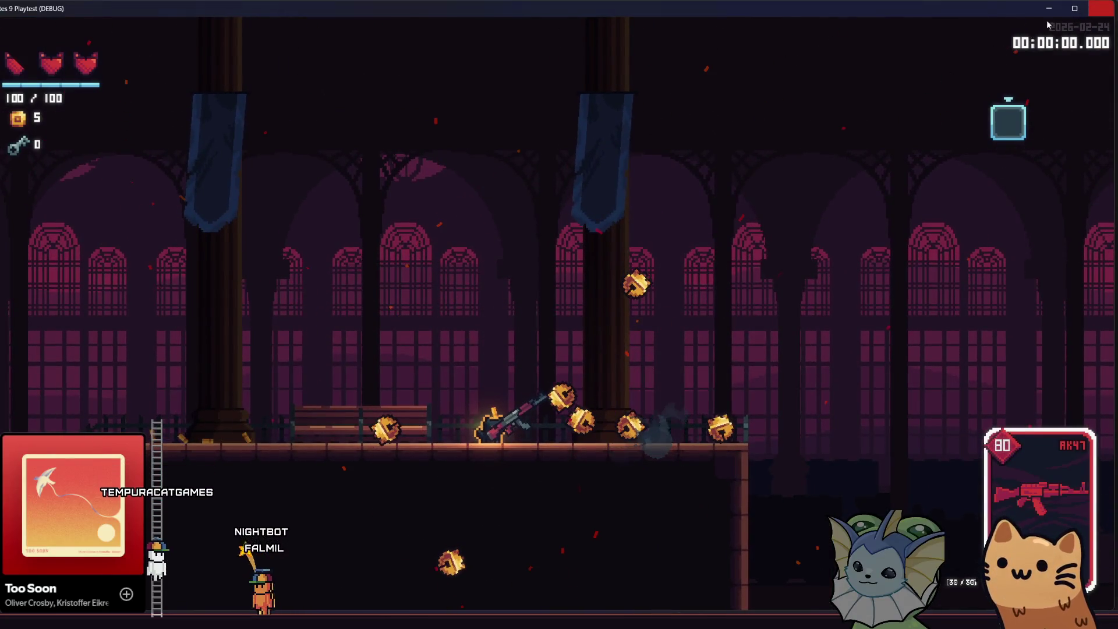
left_click(1101, 8)
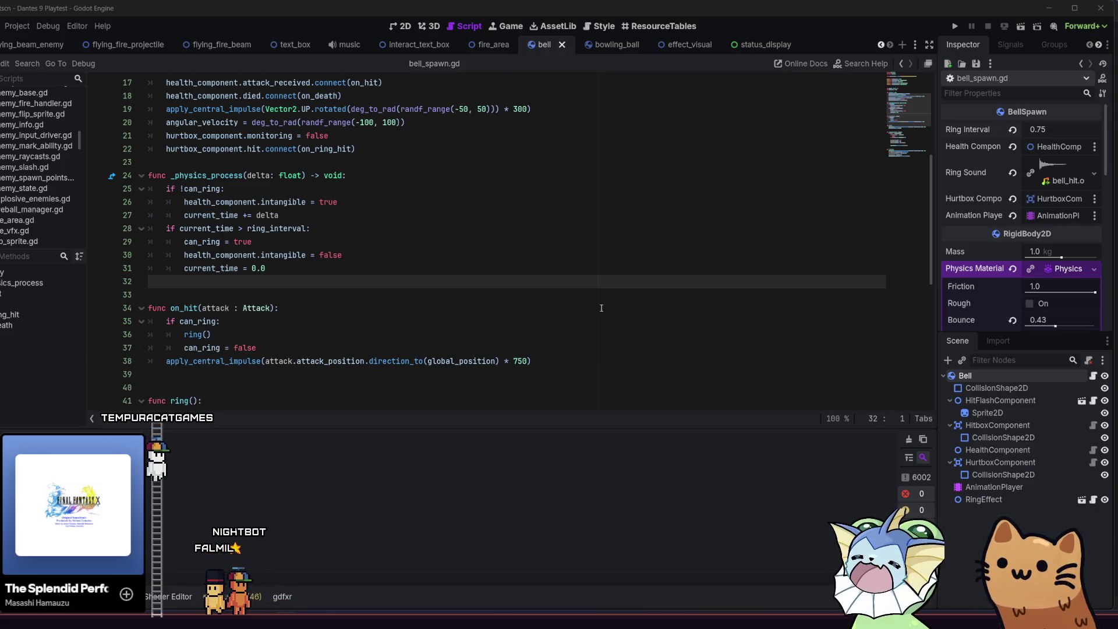
Step: Switch from the bell_spawn.gd script to Aseprite's start screen with its recent files
key("alt+Tab")
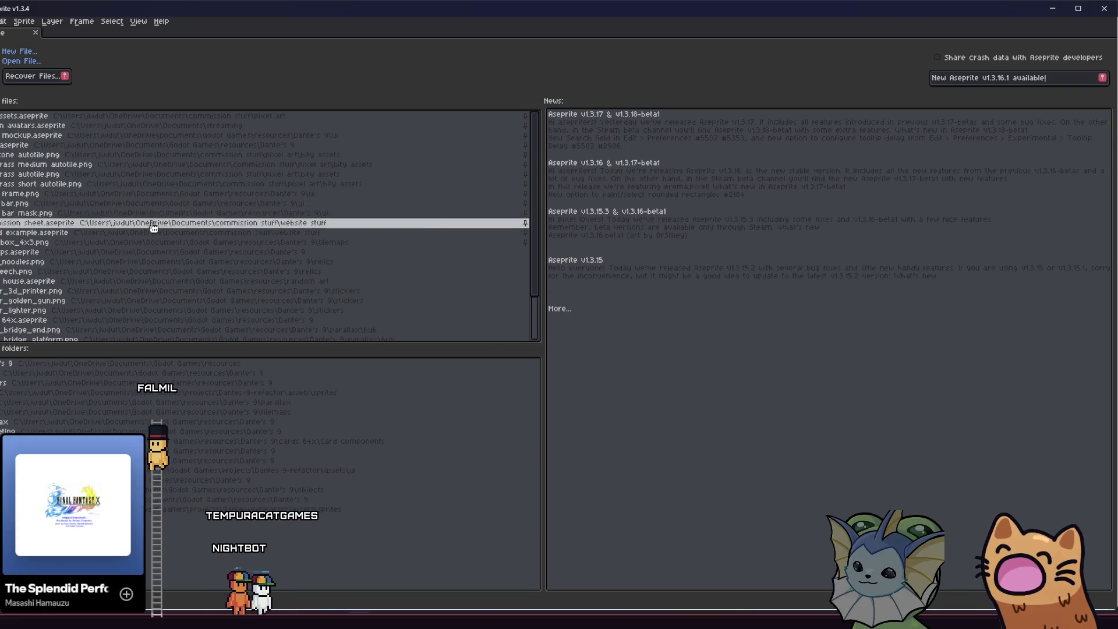
Step: Open gatos.aseprite from Aseprite's recent files, then return to bell_spawn.gd in Godot
left_click(182, 145)
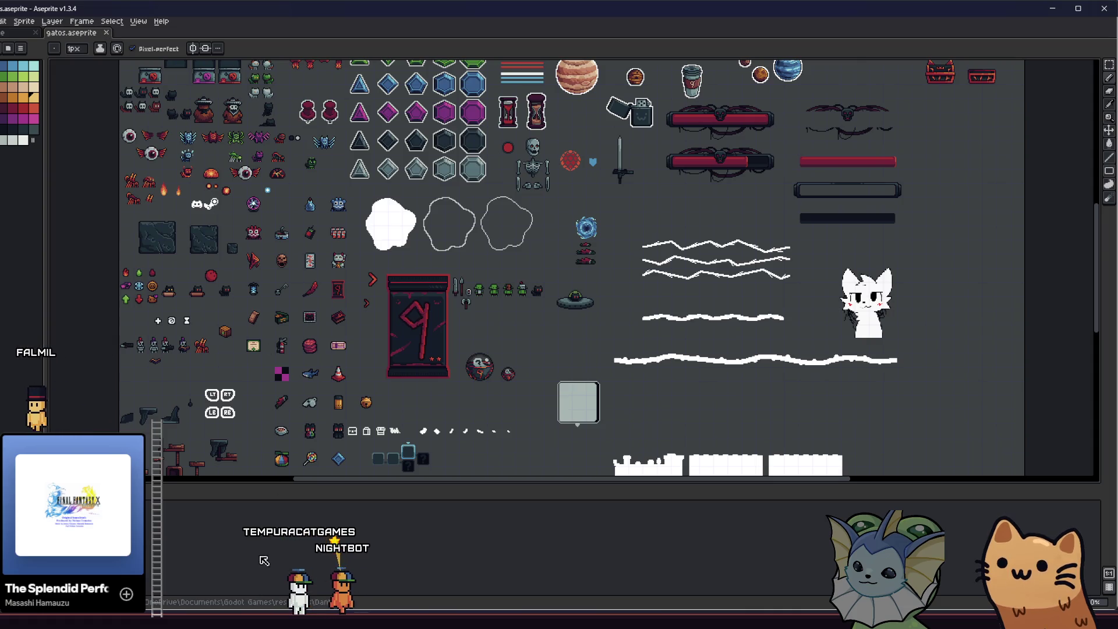
key("alt+Tab")
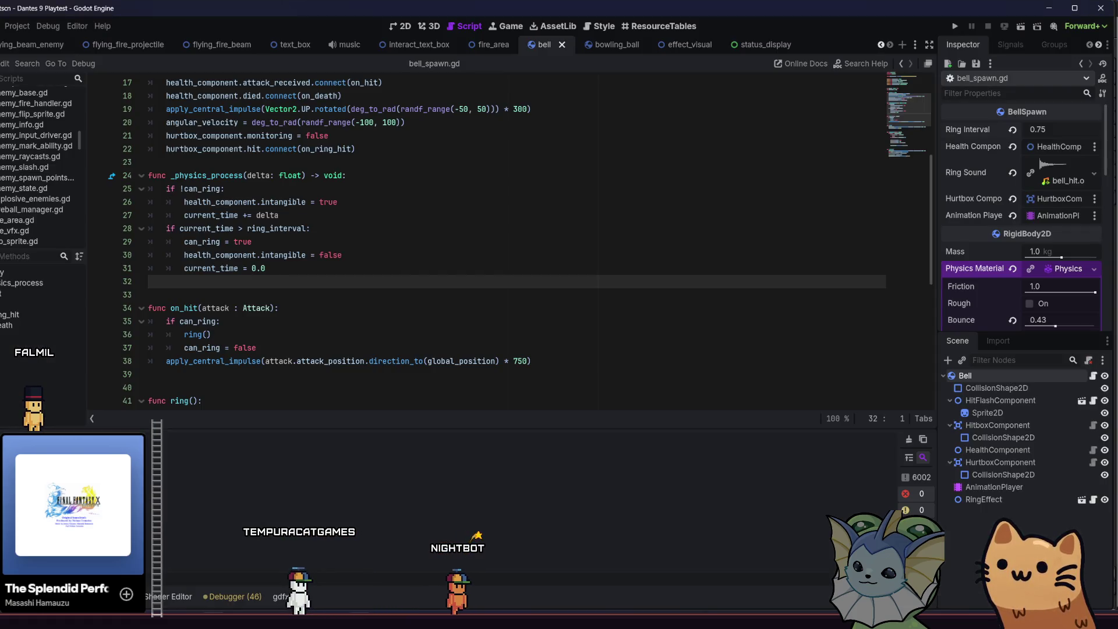
mouse_move(358, 621)
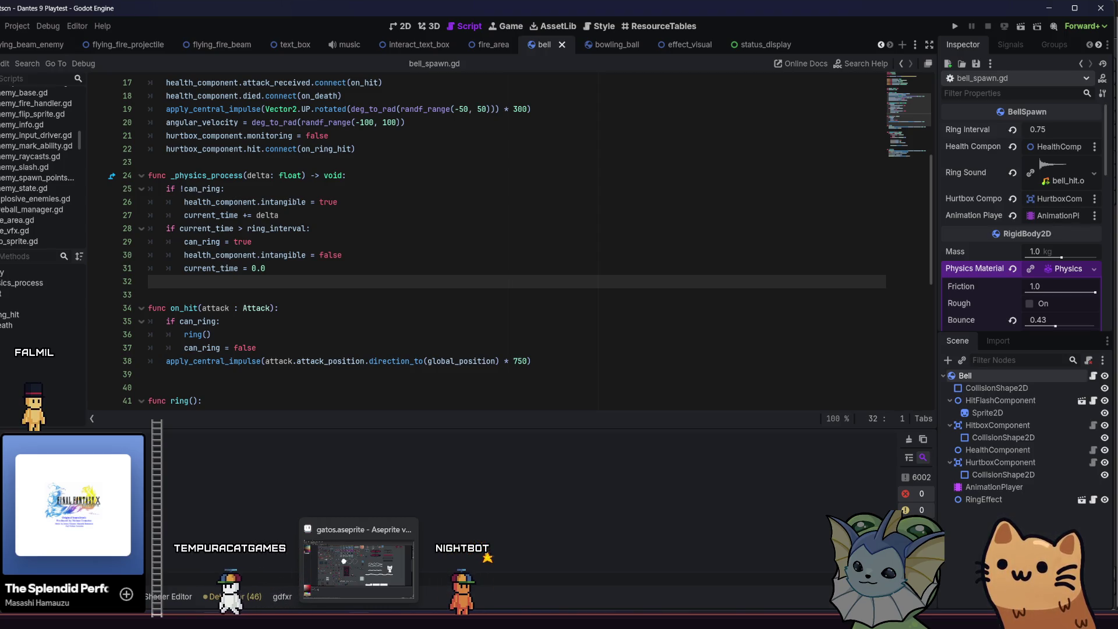
Step: Bring the gatos.aseprite sheet back up, then switch to the Bity todo board in Obsidian
left_click(359, 562)
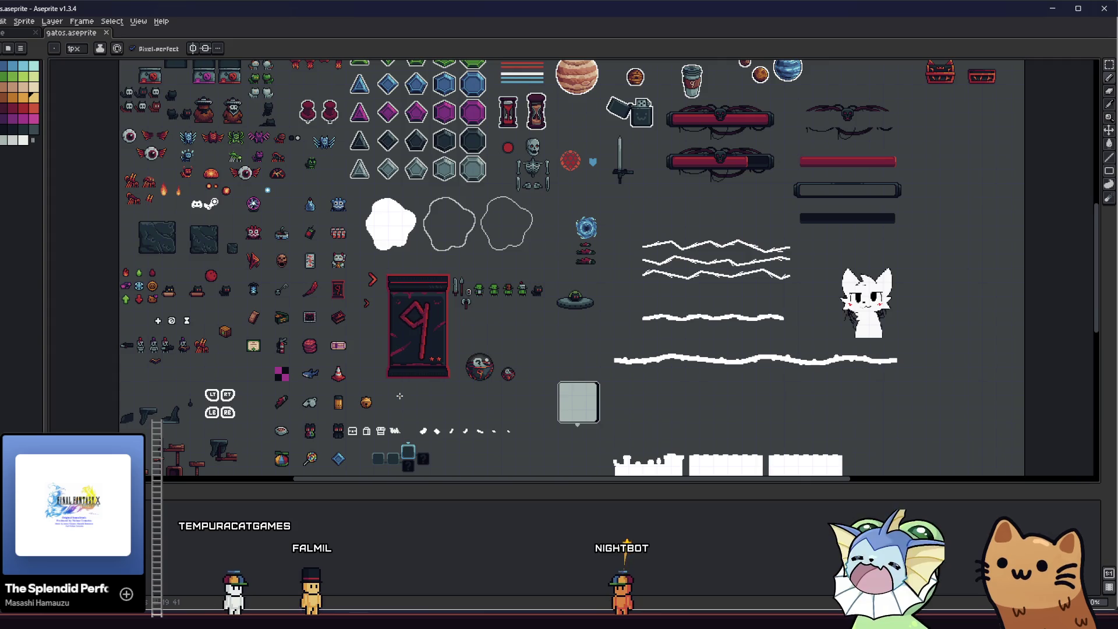
key("alt+Tab")
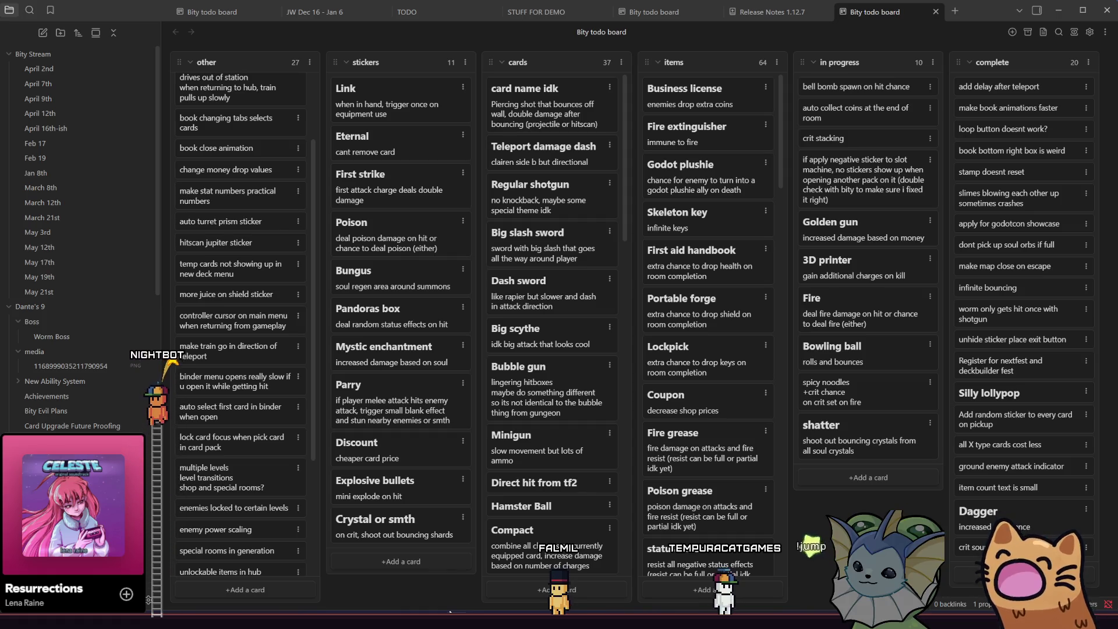
Step: From the Debug Menu note, create a new note titled 'New damage type attack system thing'
scroll(116, 355, "down", 1)
scroll(113, 341, "down", 3)
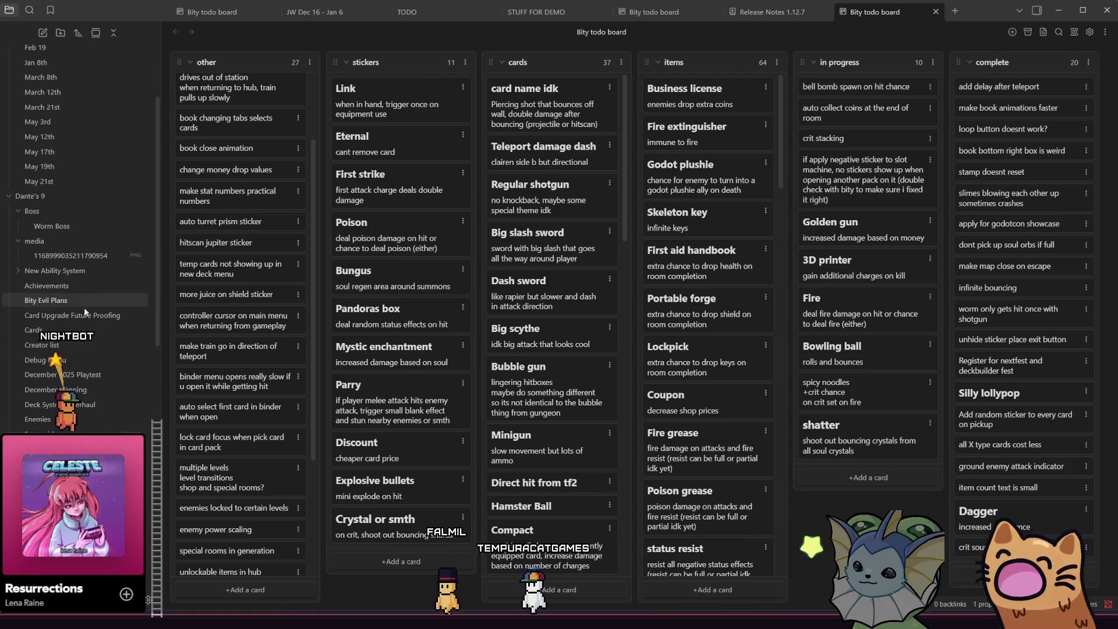
left_click(67, 361)
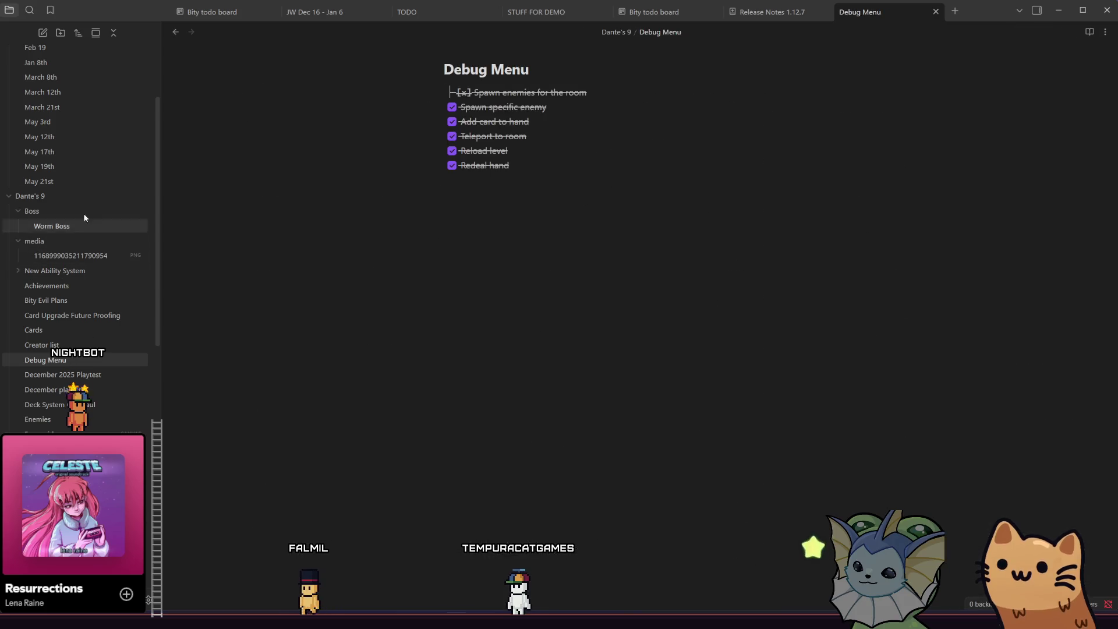
left_click(42, 32)
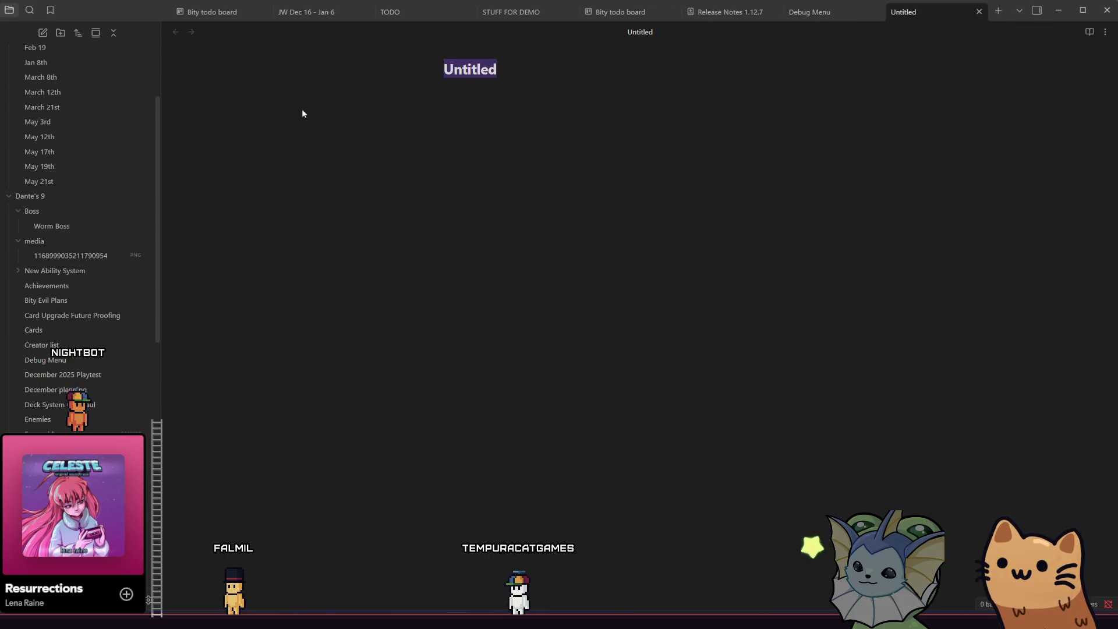
type("New damage sy")
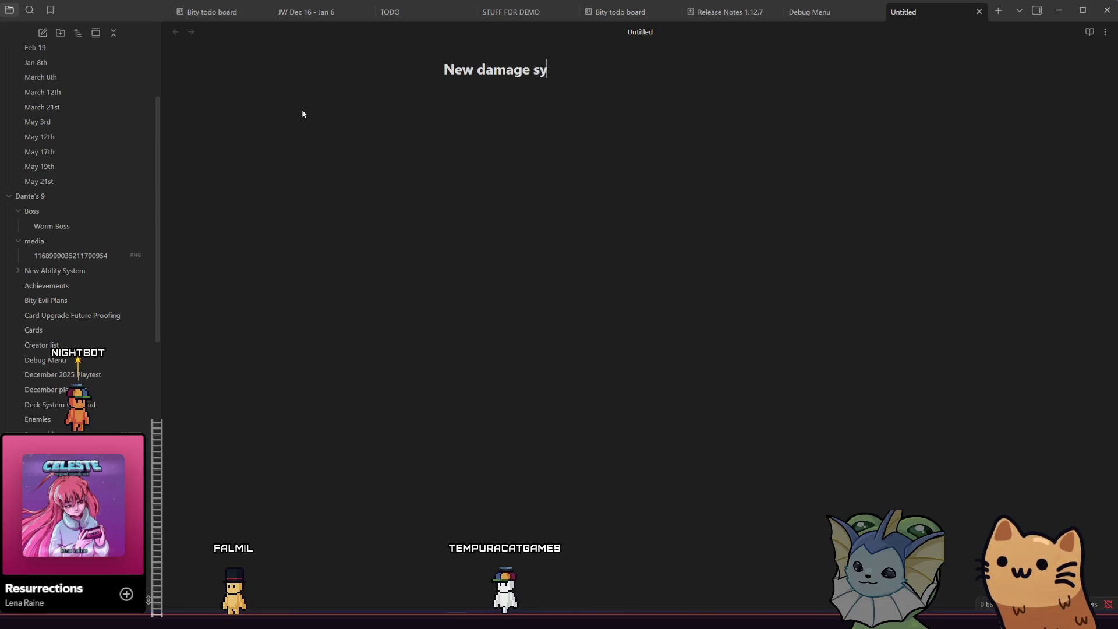
key("BackSpace")
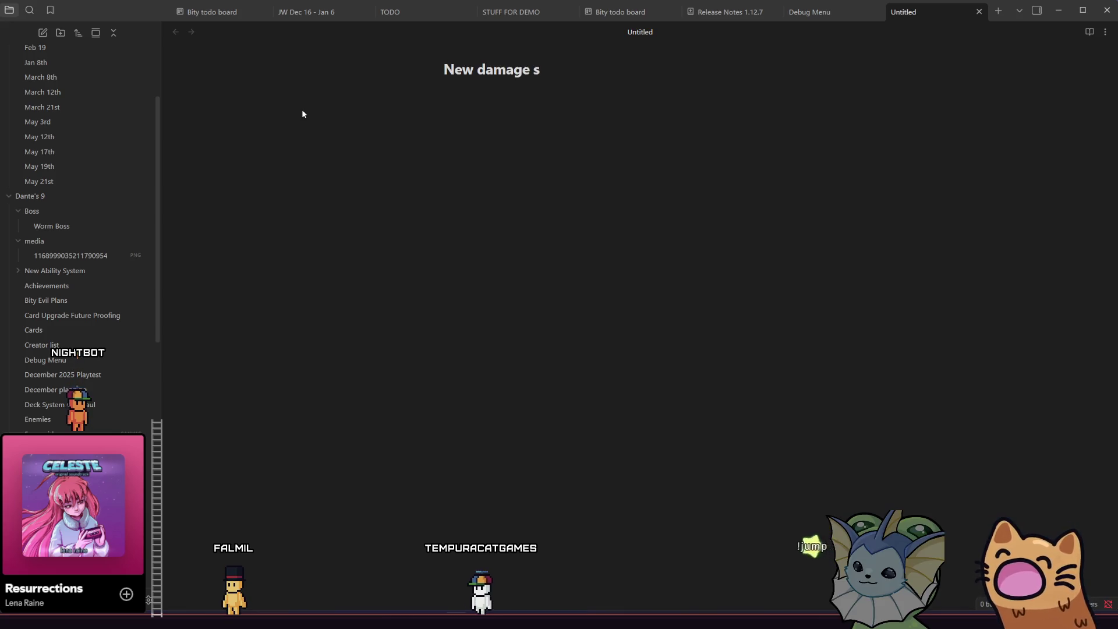
type("type s")
key("BackSpace")
type("attack sy")
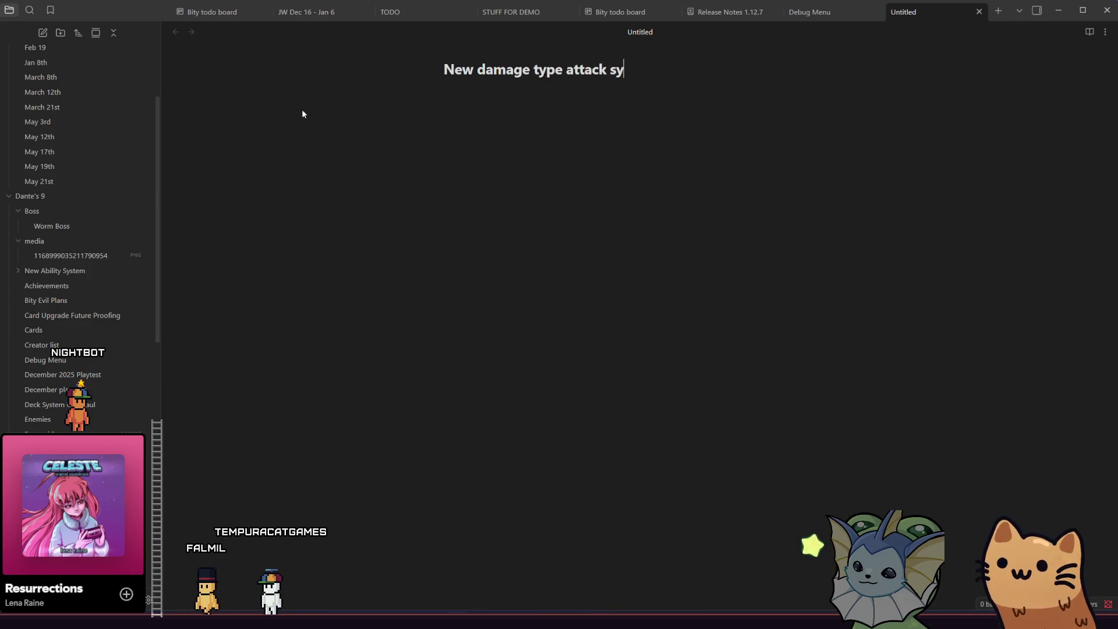
type("stem thing")
key("Return")
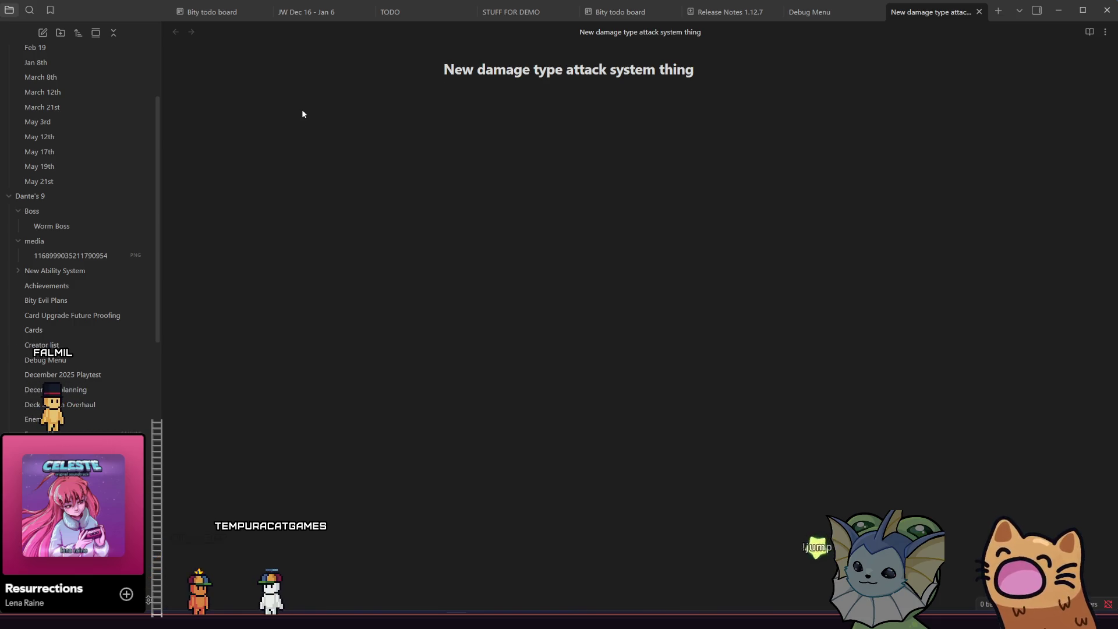
Step: Start the note body with a '### Damage type' heading
type("Dana")
key("BackSpace")
key("BackSpace")
key("BackSpace")
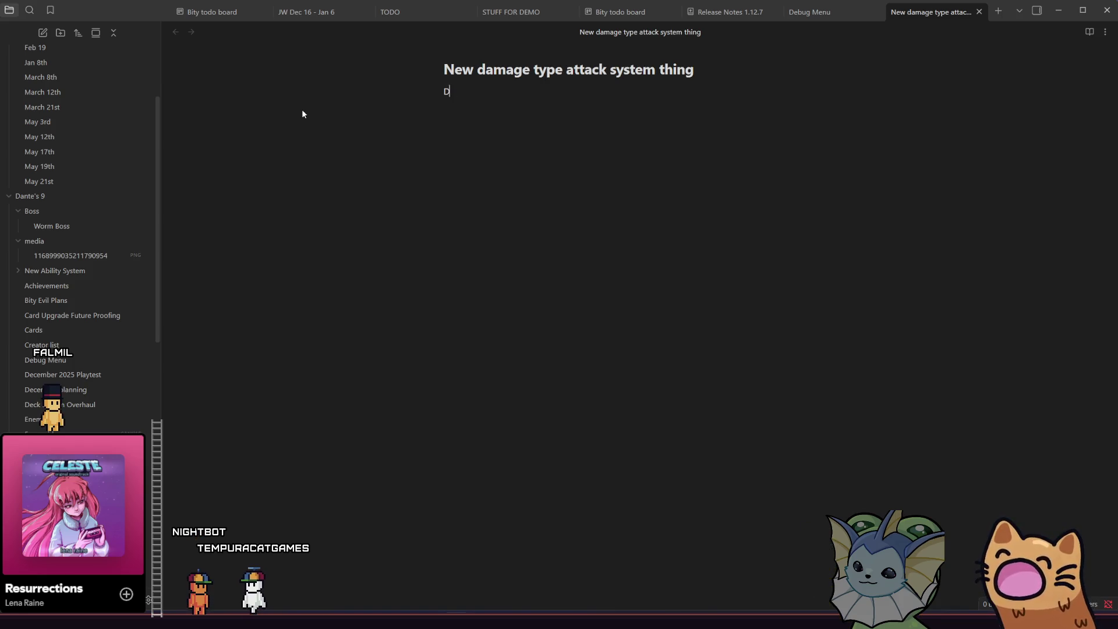
type("### Damage ty")
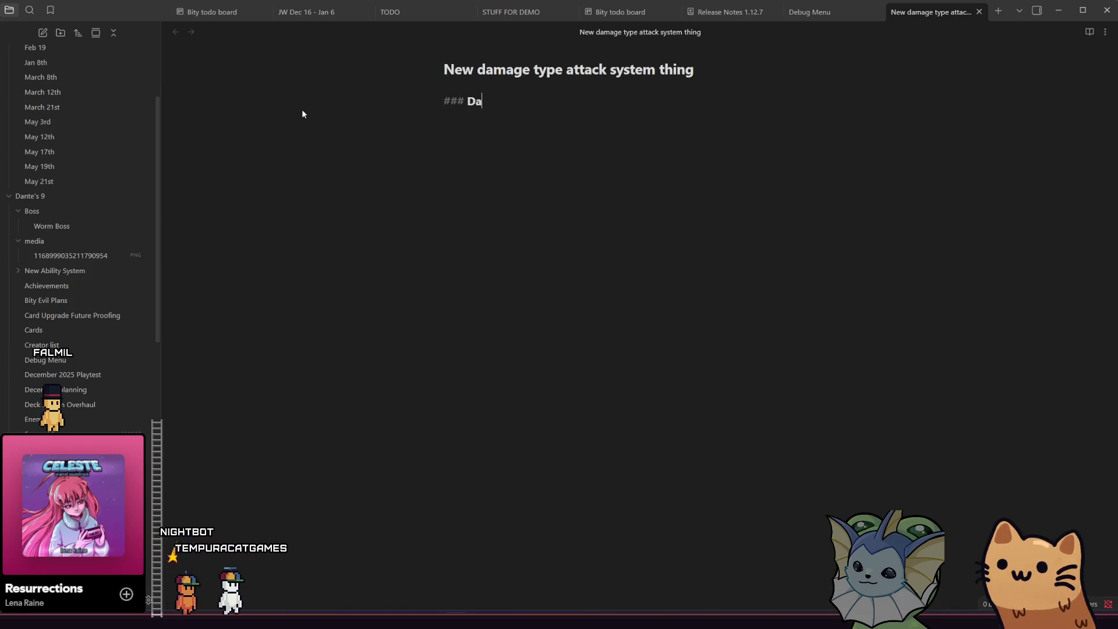
type("pe")
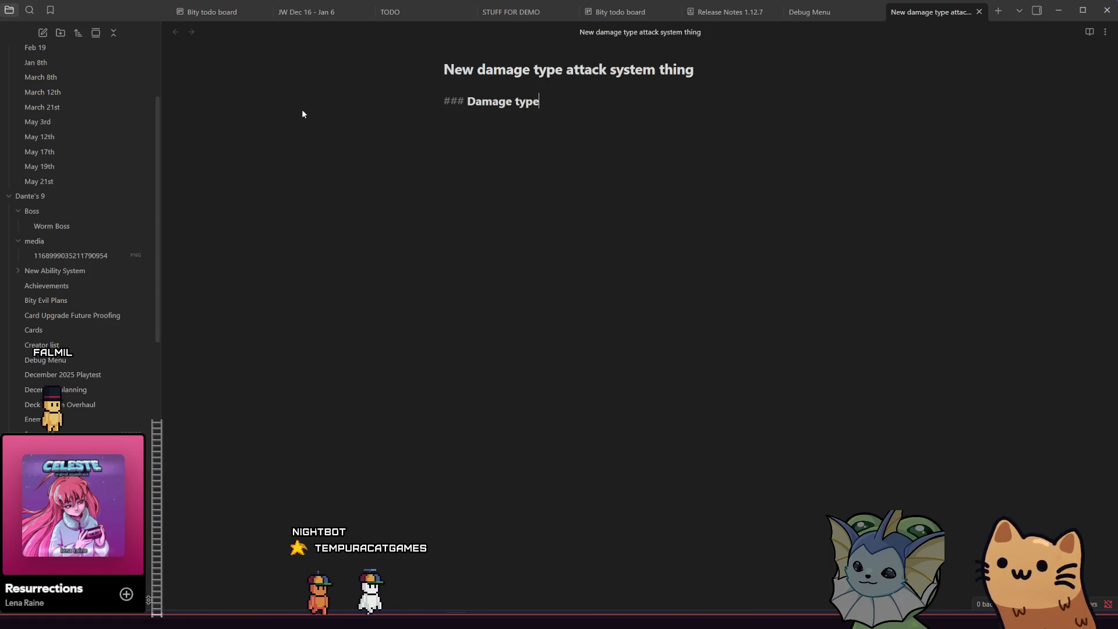
key("Return")
Step: List fire, poison and ice as bullet points under the heading
type("- fire")
key("Return")
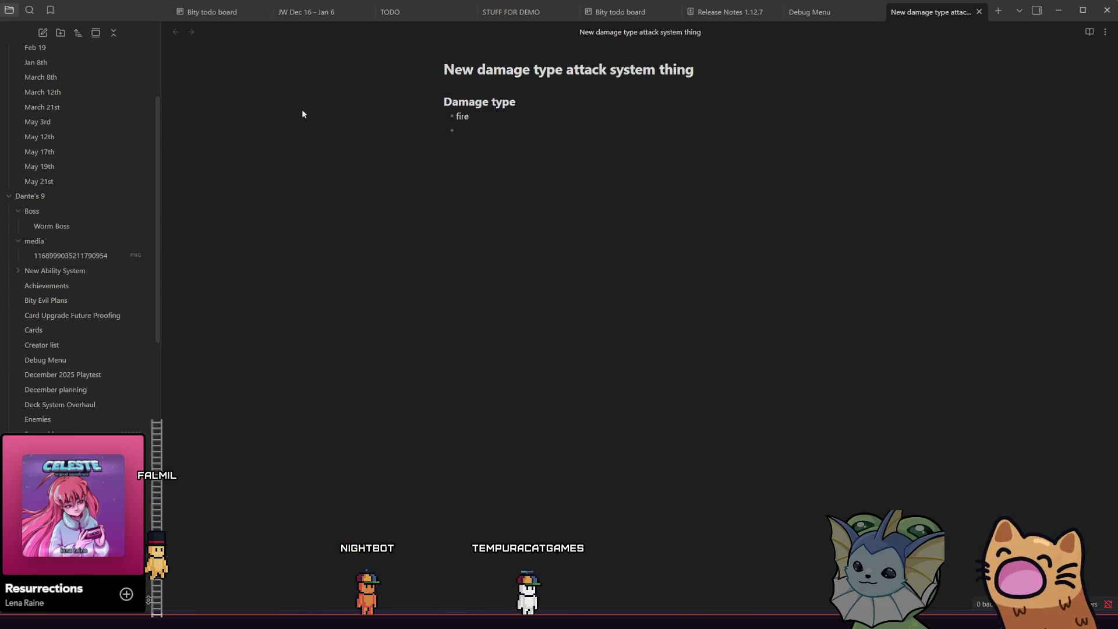
type("poison")
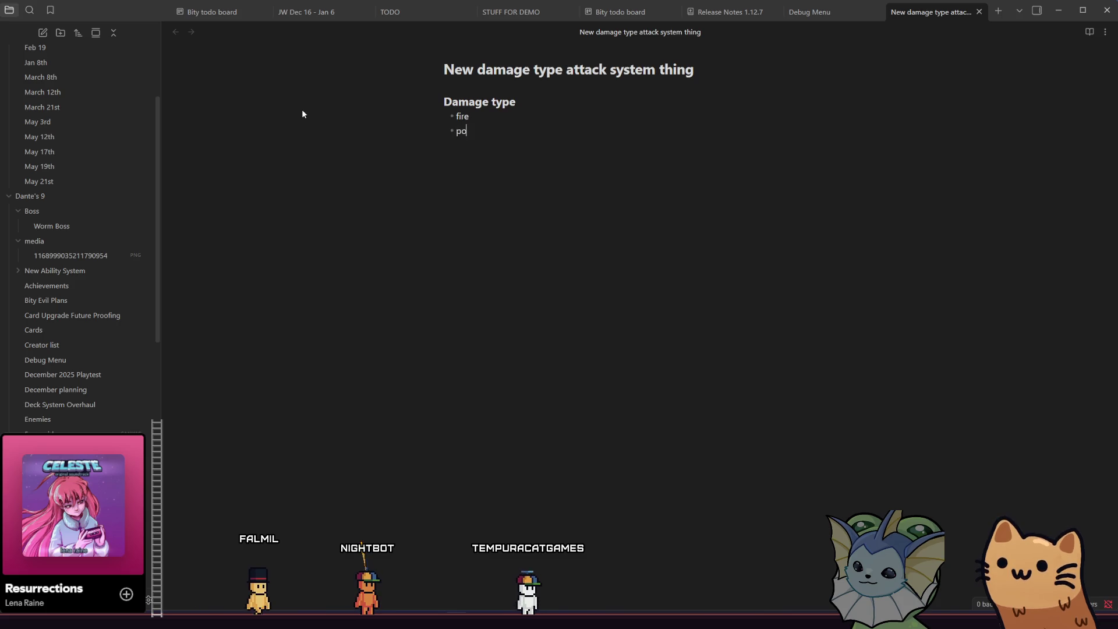
key("Return")
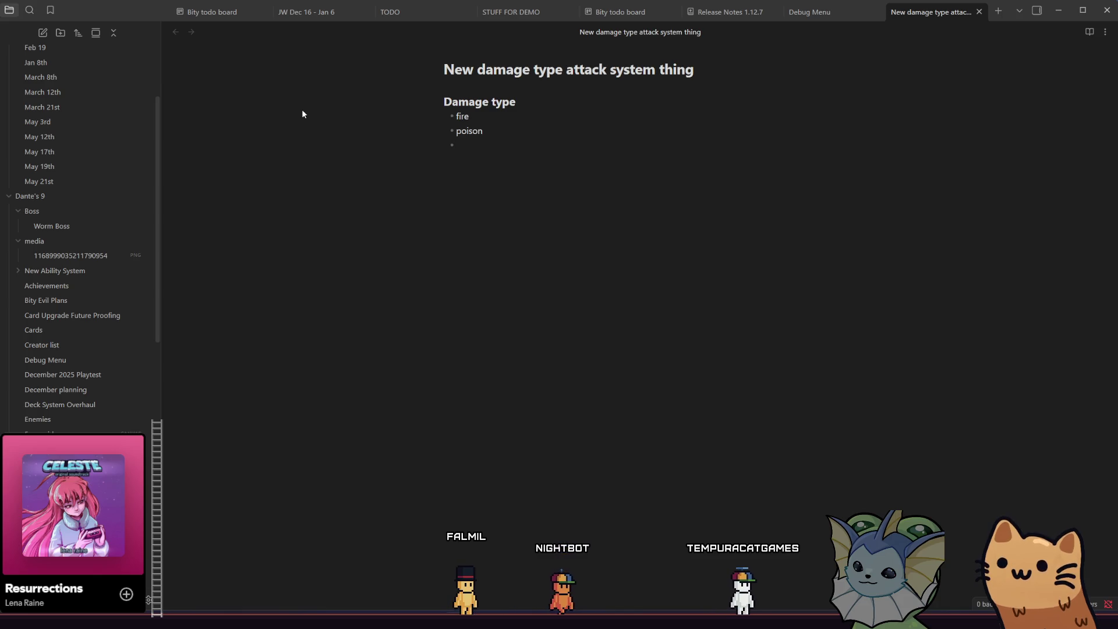
type("ice")
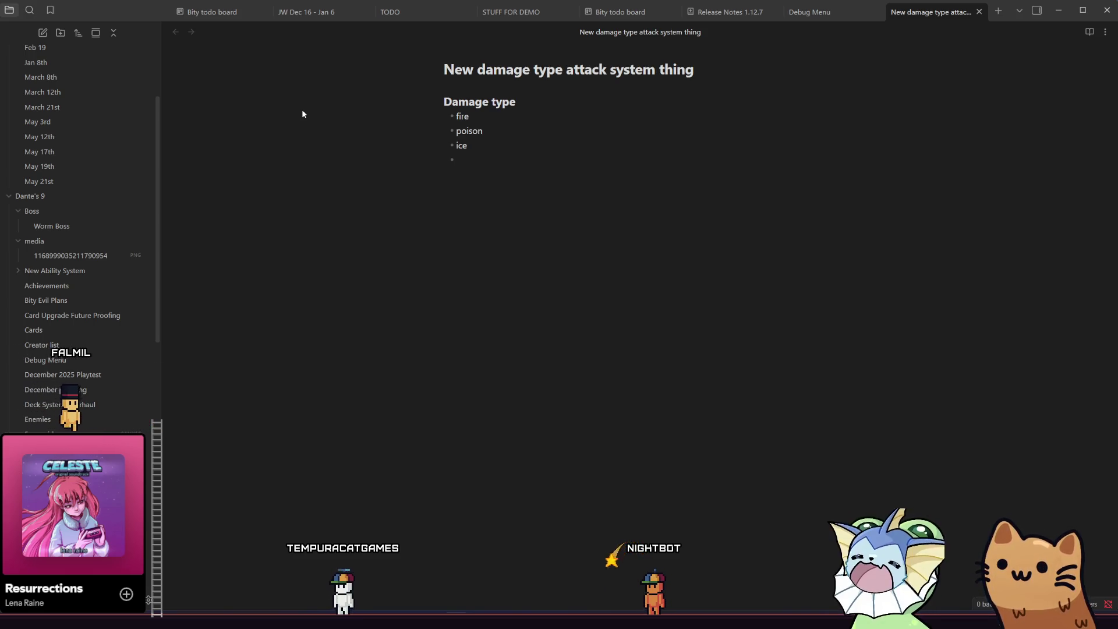
Step: Add bleed as the fourth bullet and start a new bullet below it
type("b")
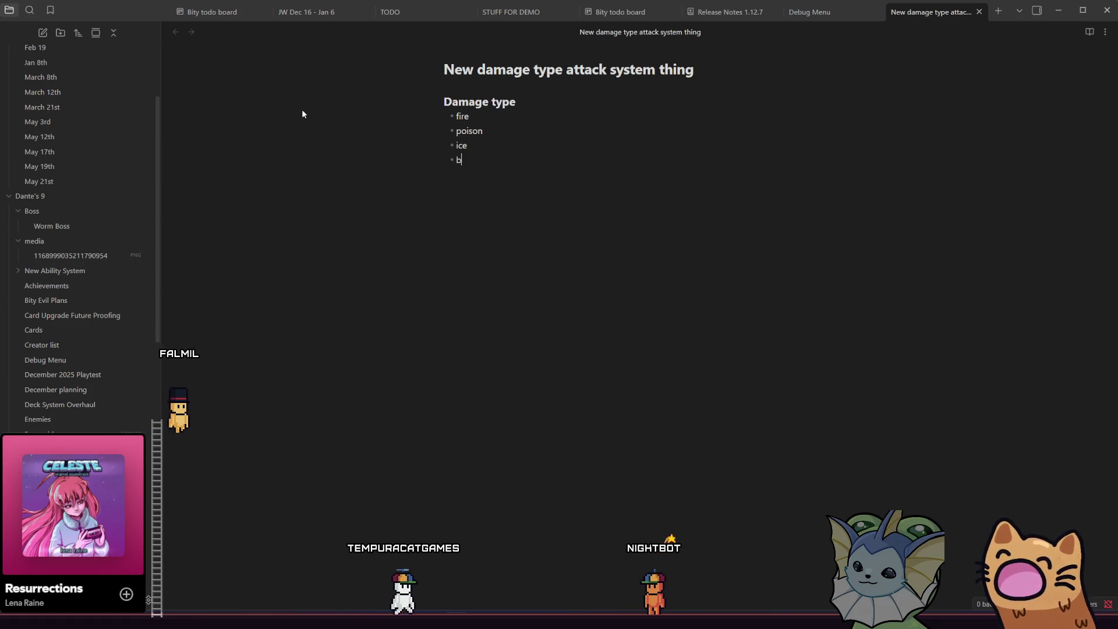
type("leed")
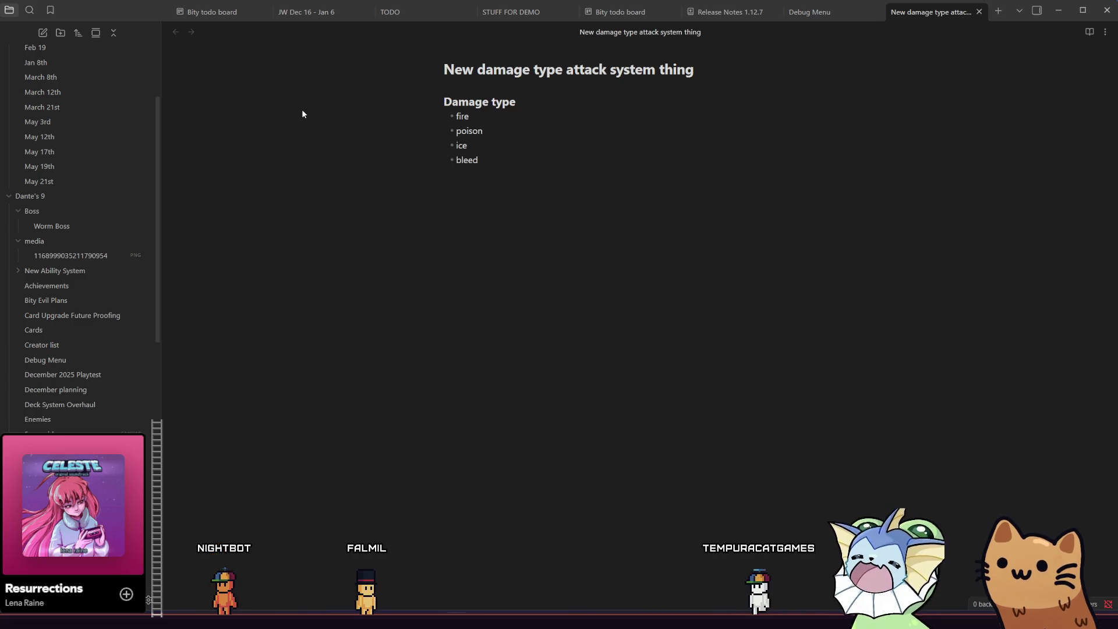
key("Return")
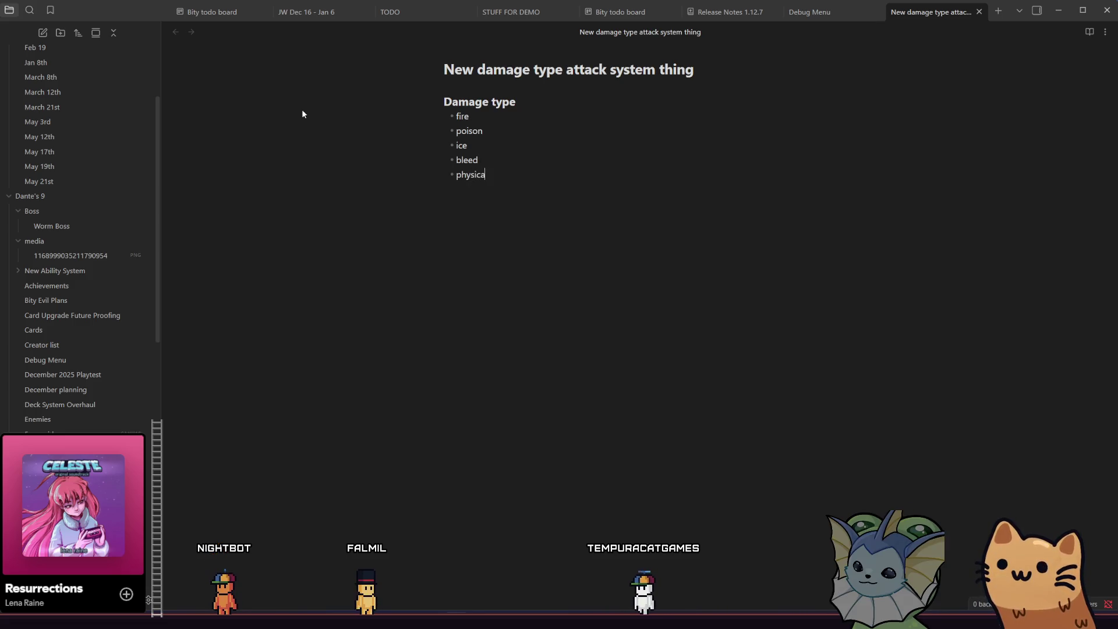
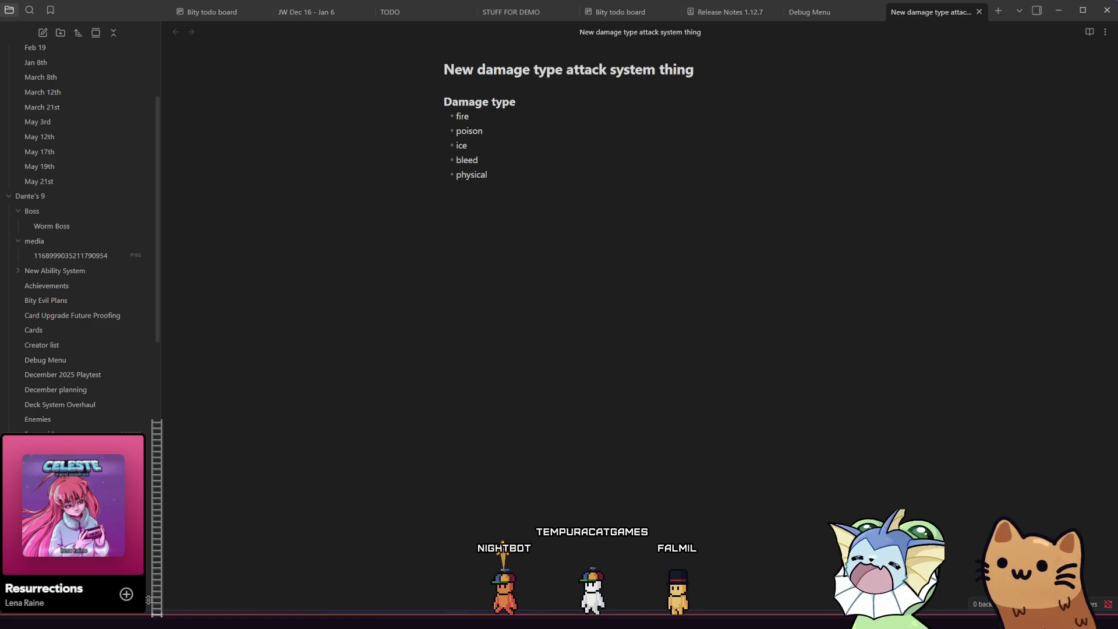
Step: End the damage type bullet list after 'physical' and place the cursor on the new blank line
key("Return")
key("Return")
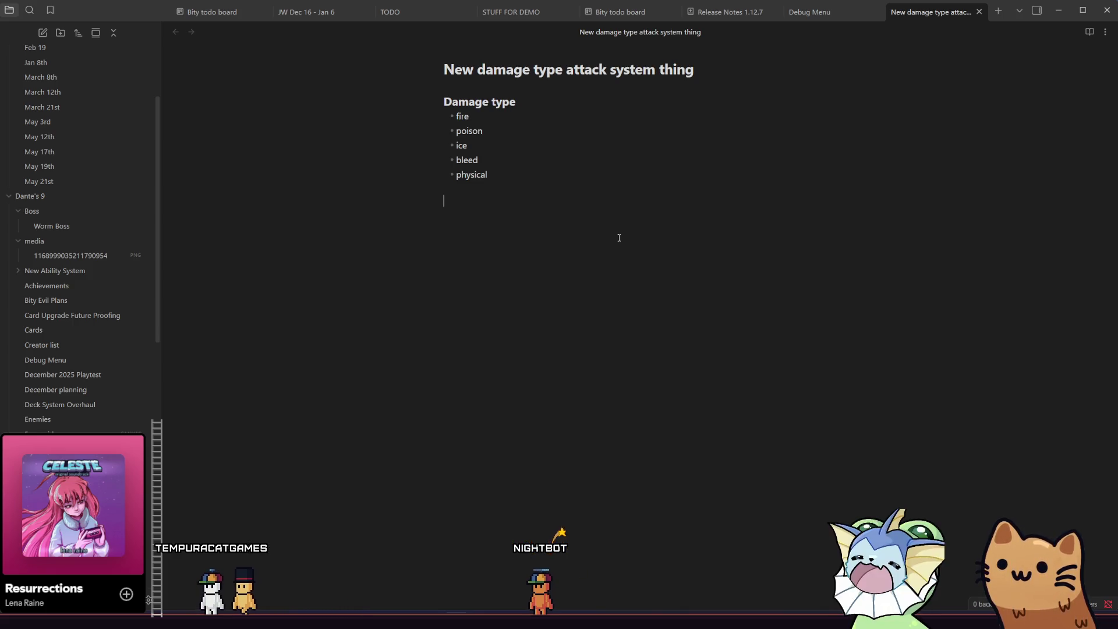
left_click(619, 237)
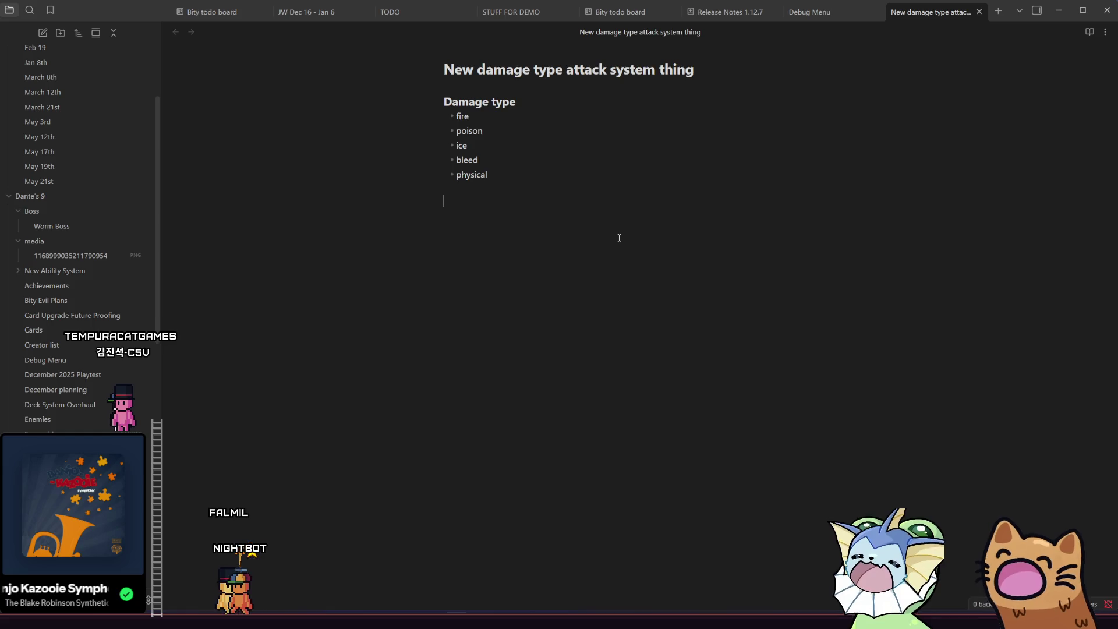
left_click(619, 237)
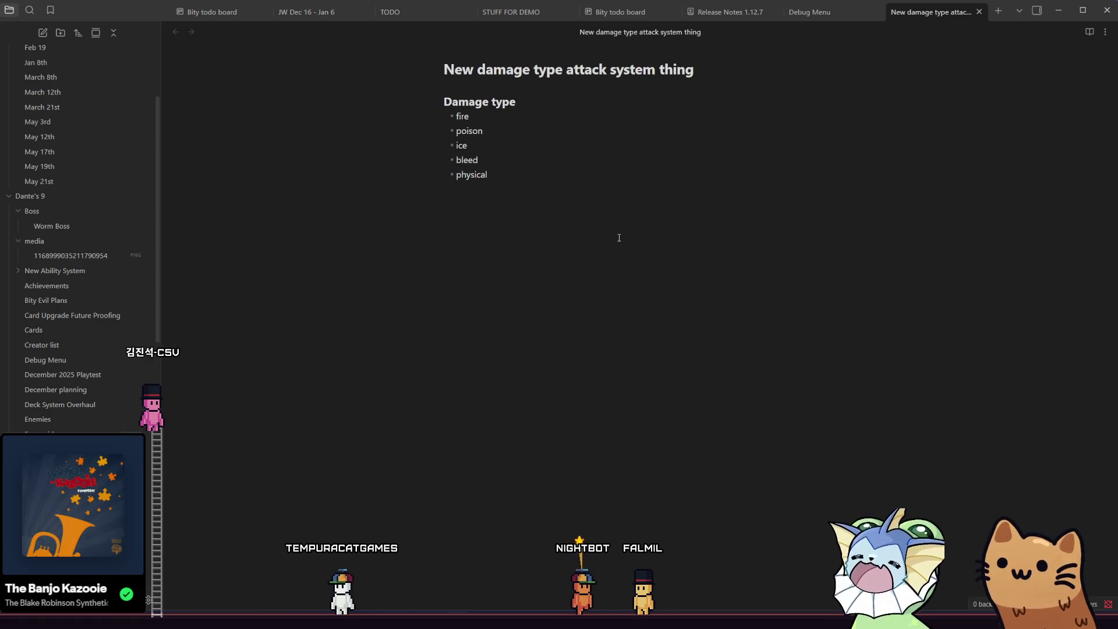
left_click(619, 238)
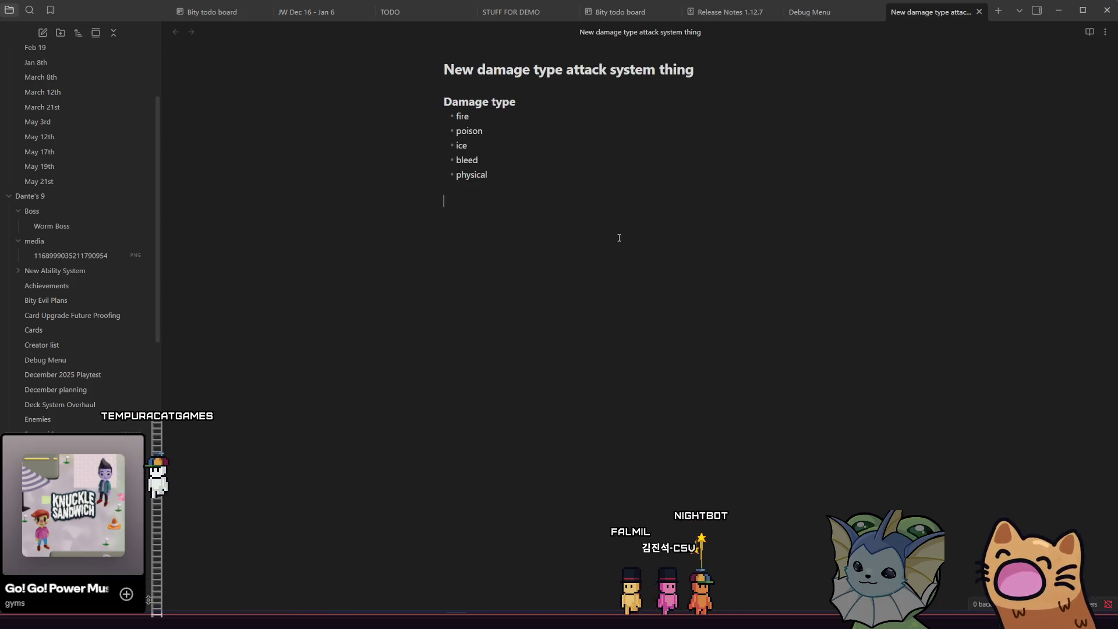
left_click(619, 238)
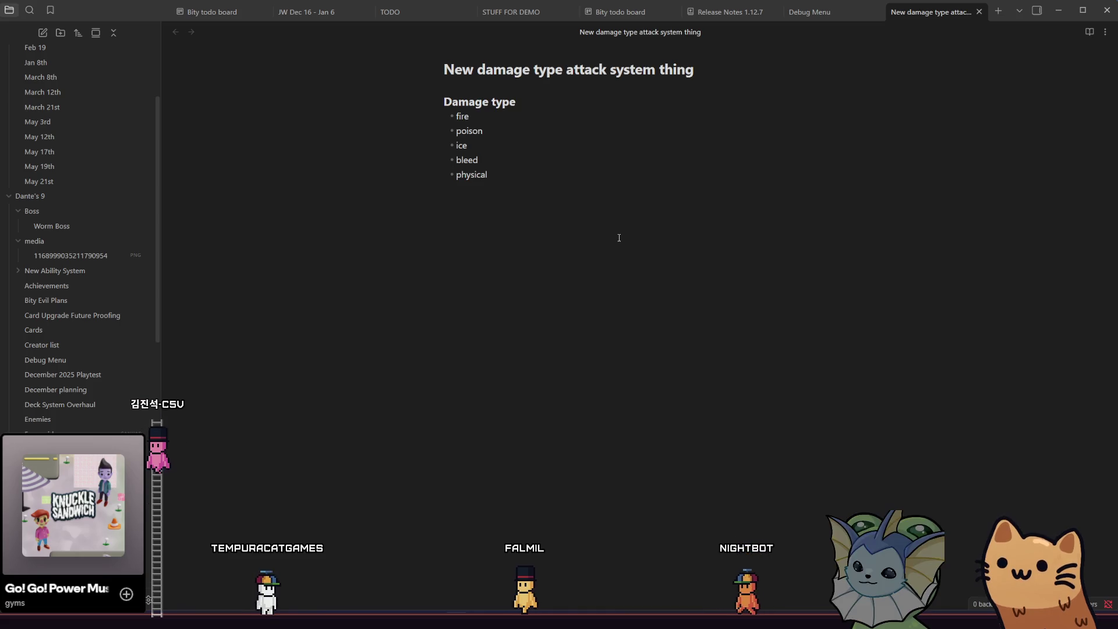
left_click(619, 238)
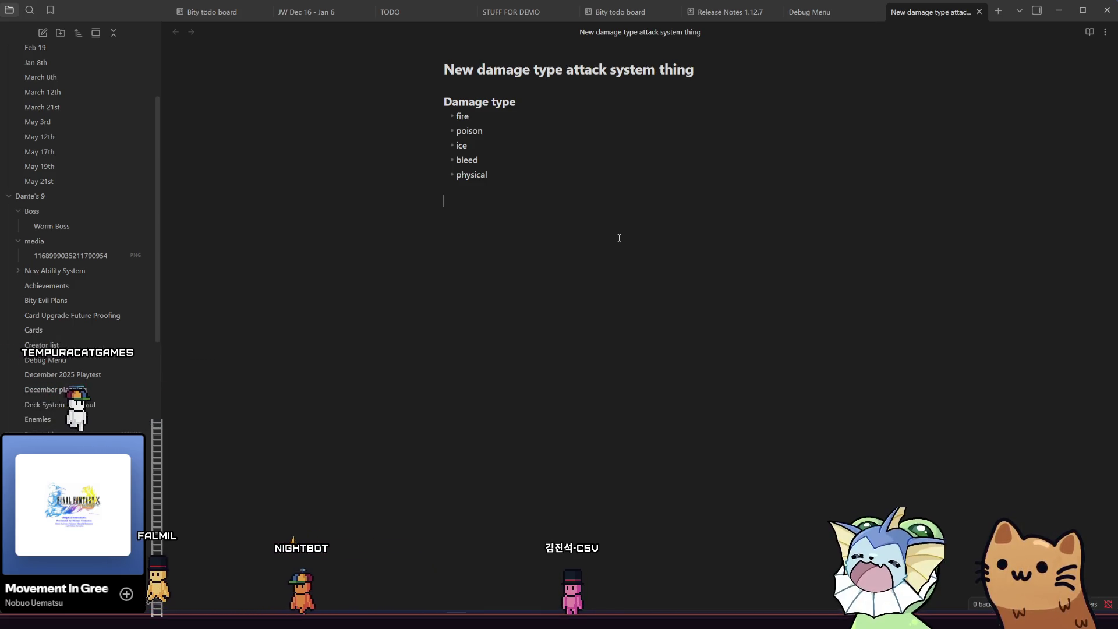
left_click(619, 237)
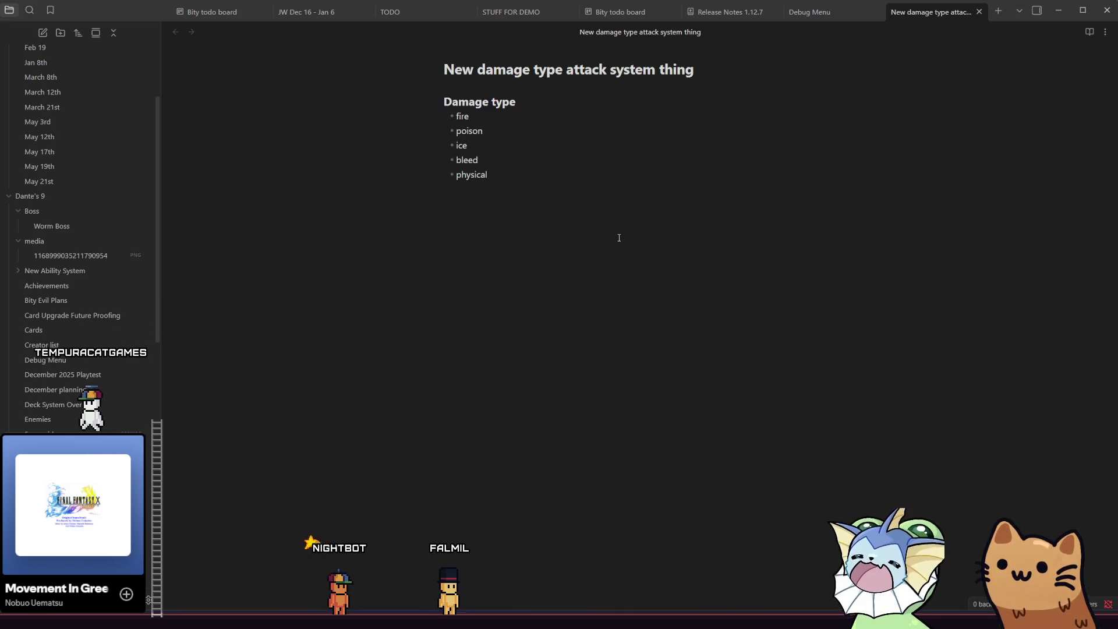
Step: Leave the damage type note and bring up Aseprite's Home page with recent files
left_click(619, 237)
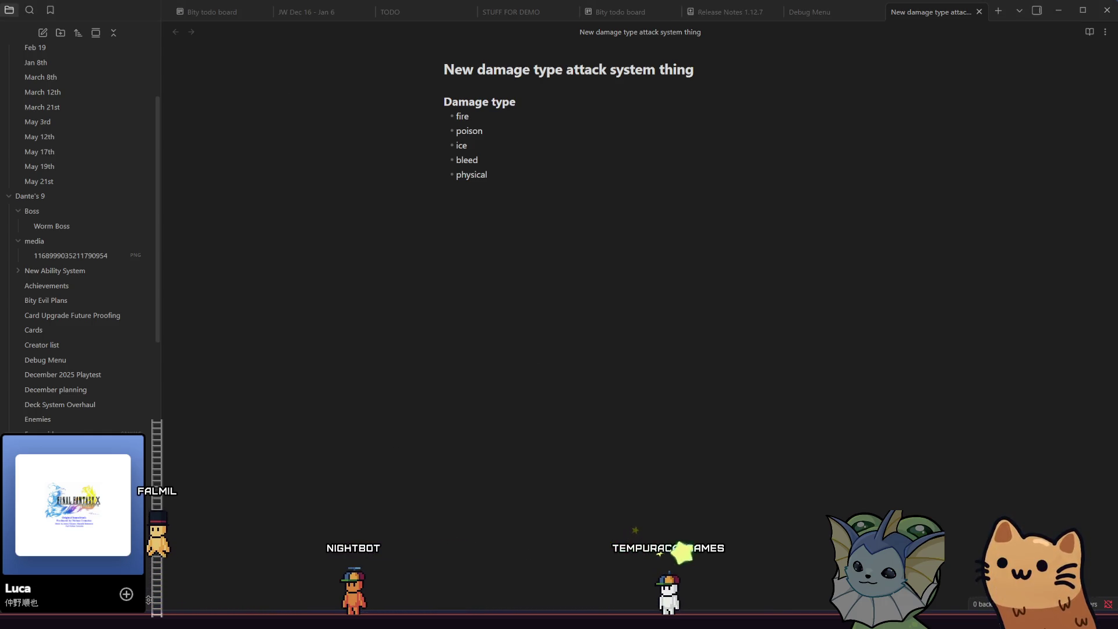
key("alt+Tab")
left_click(17, 32)
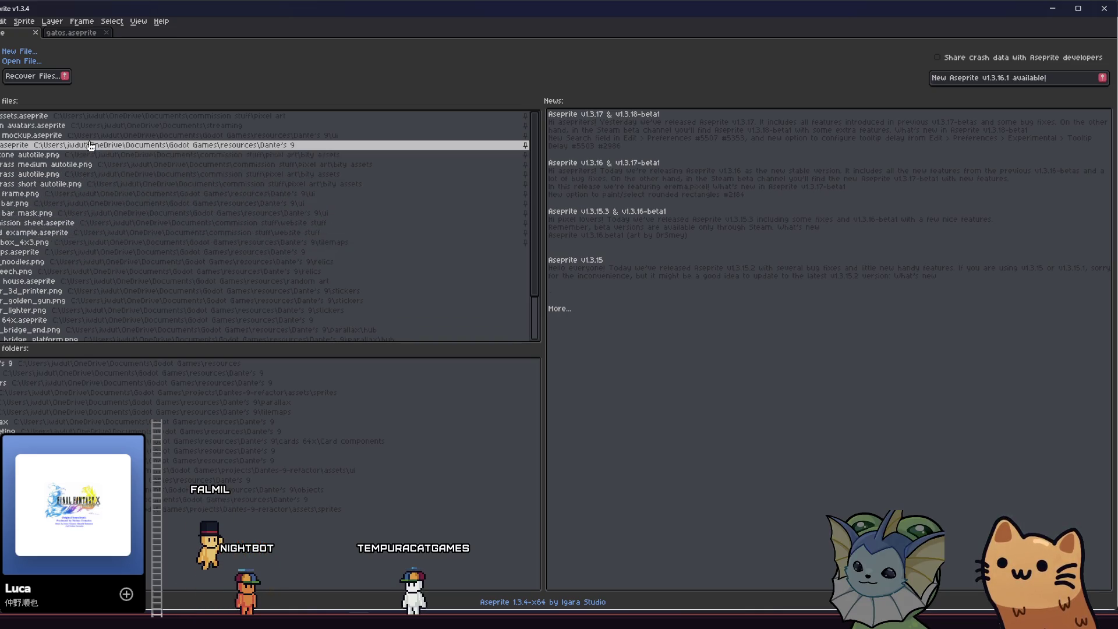
Step: Pin cards 64x.aseprite in Recent files and open its AWP sniper rifle card sprite
scroll(90, 233, "down", 1)
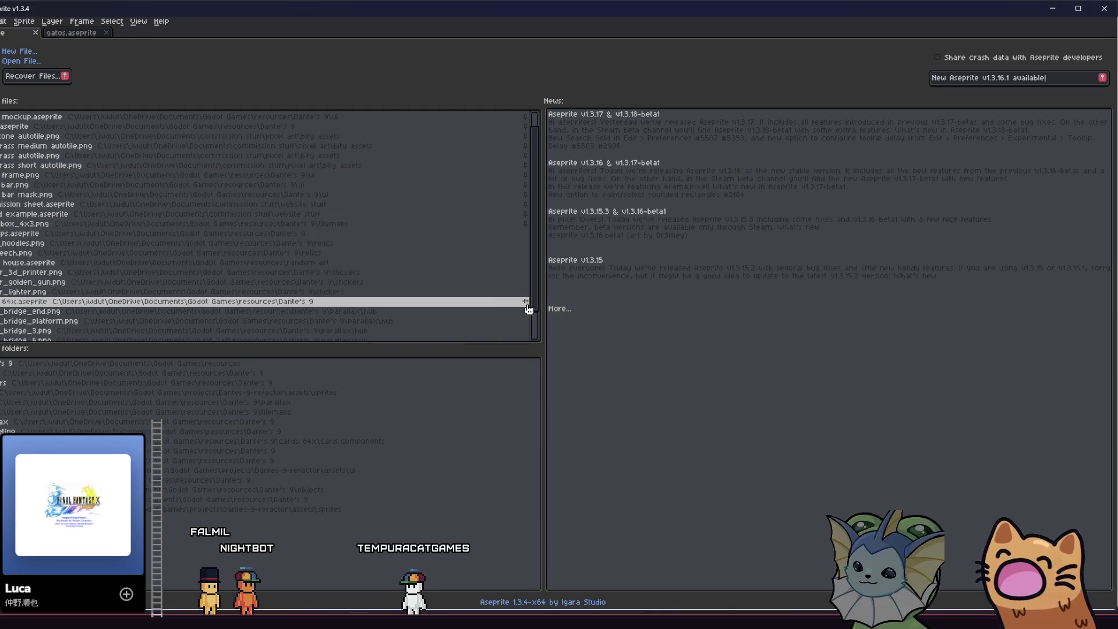
left_click(525, 301)
left_click(175, 233)
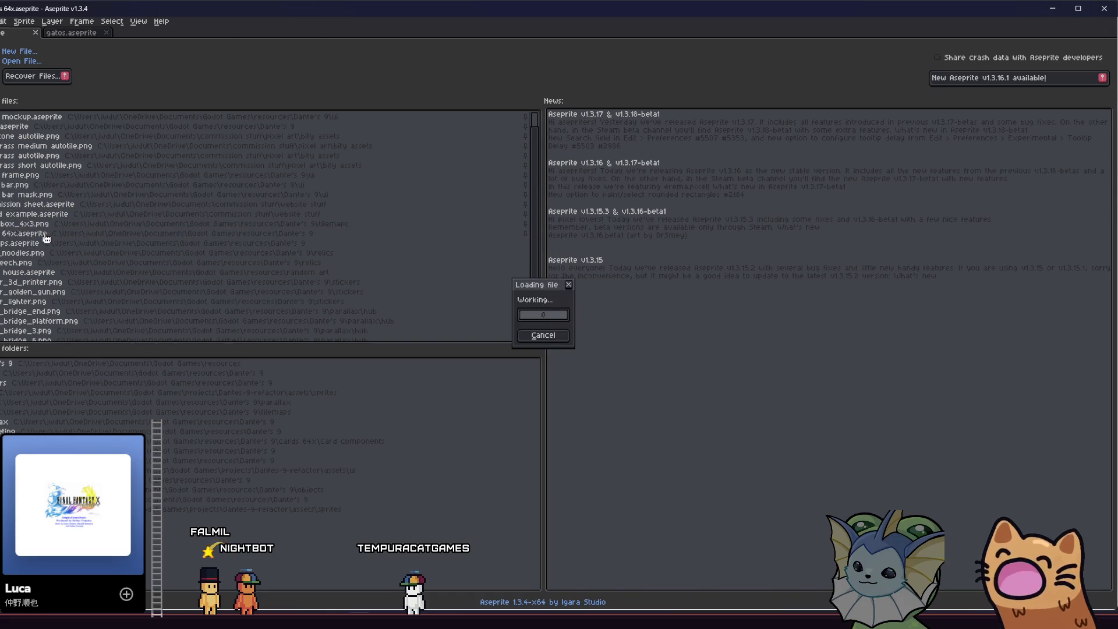
scroll(539, 274, "up", 4)
scroll(679, 299, "down", 2)
scroll(606, 299, "right", 2)
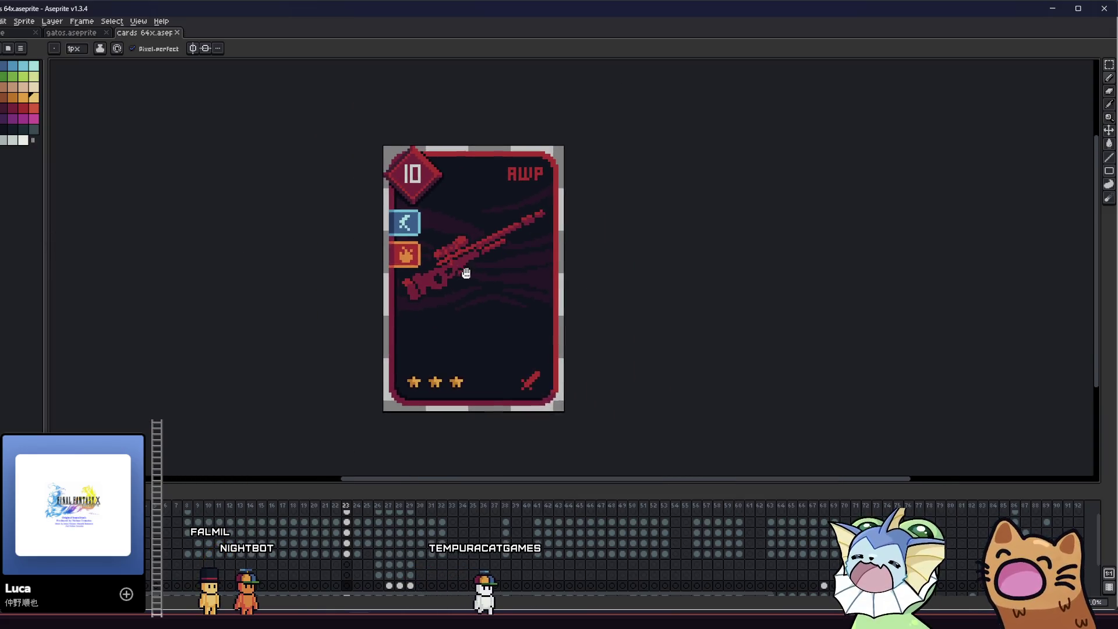